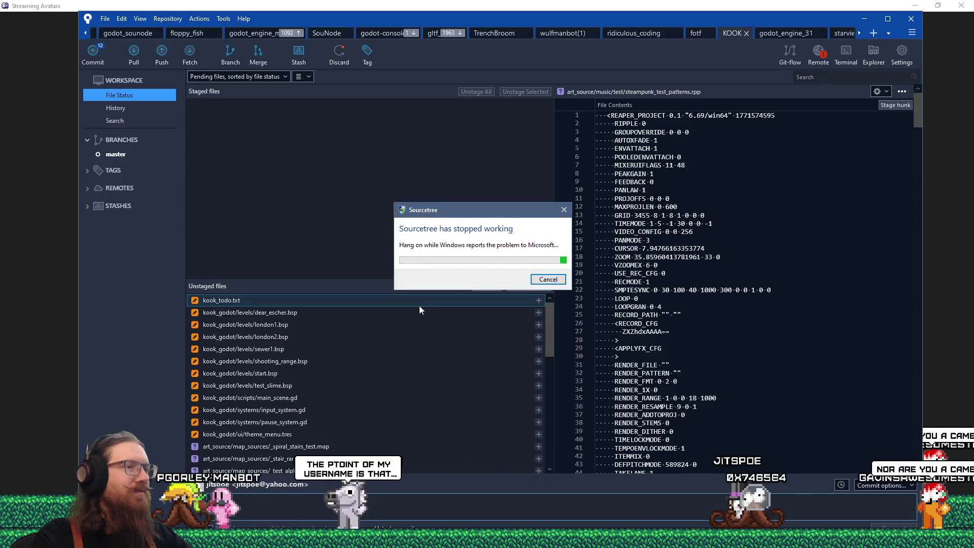
Step: Close the crashed Sourcetree from its 'stopped working' dialog
left_click_drag(487, 216, 559, 219)
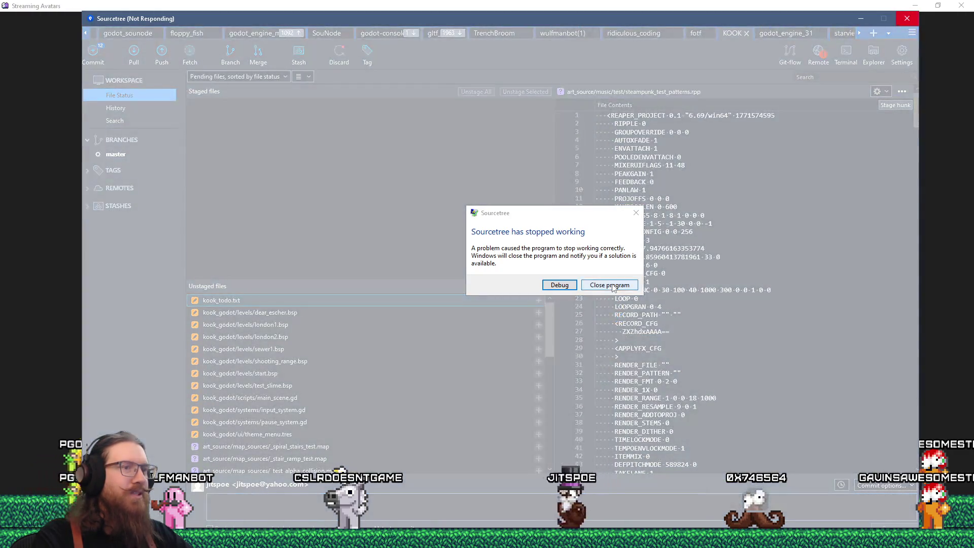
left_click(611, 284)
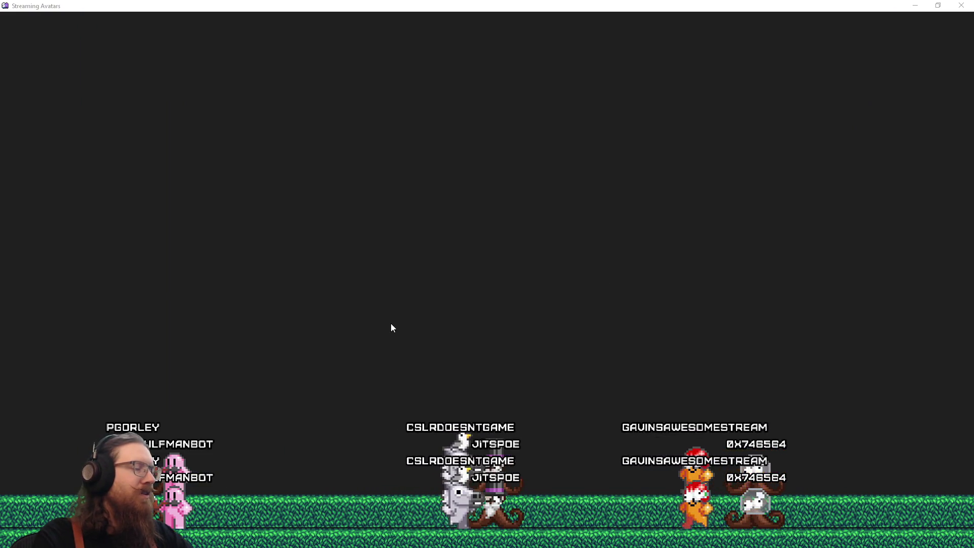
key("super")
Step: Relaunch Sourcetree and stage kook_todo.txt
left_click(197, 264)
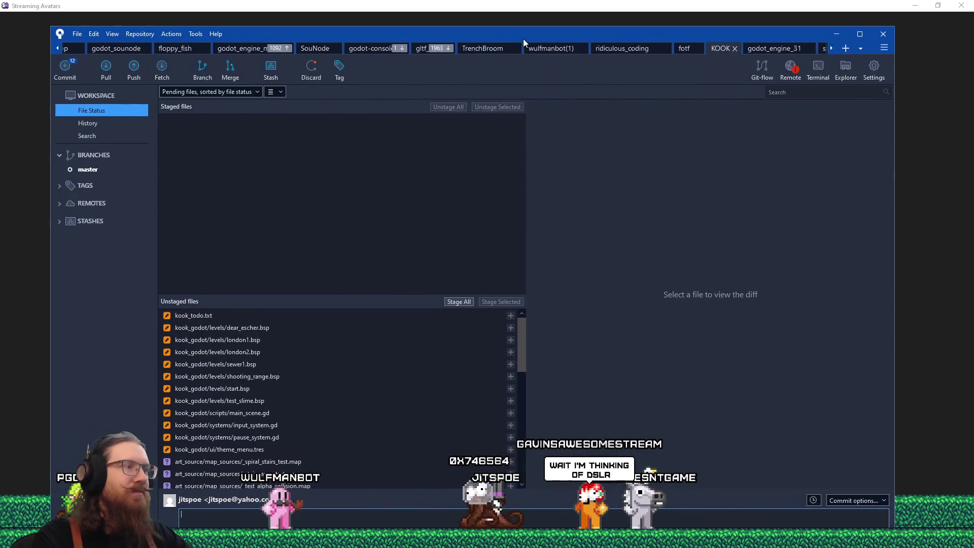
left_click(291, 316)
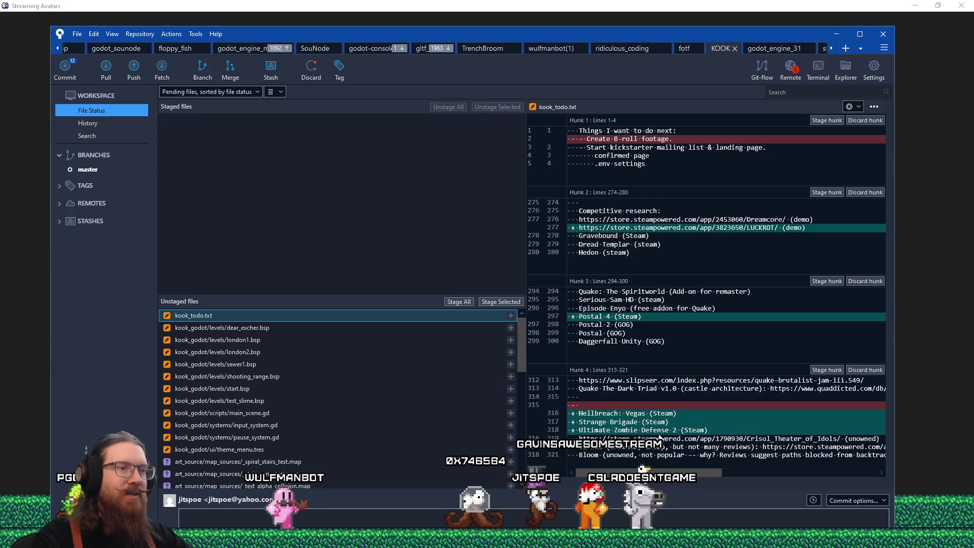
left_click(496, 302)
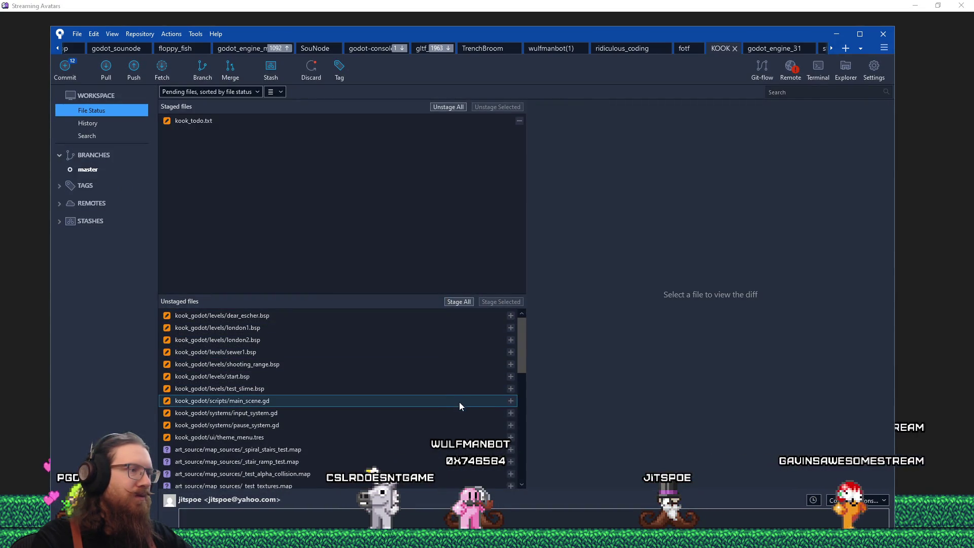
Step: Review the main_scene.gd diff showing the removed screenshot input lines
left_click(459, 404)
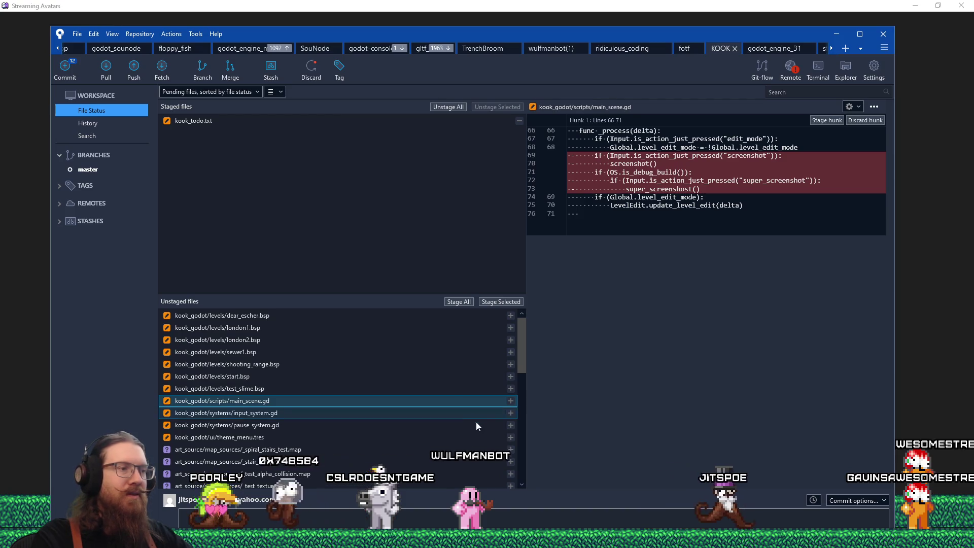
mouse_move(520, 36)
left_mouse_down()
mouse_move(520, 75)
mouse_move(530, 6)
left_mouse_up()
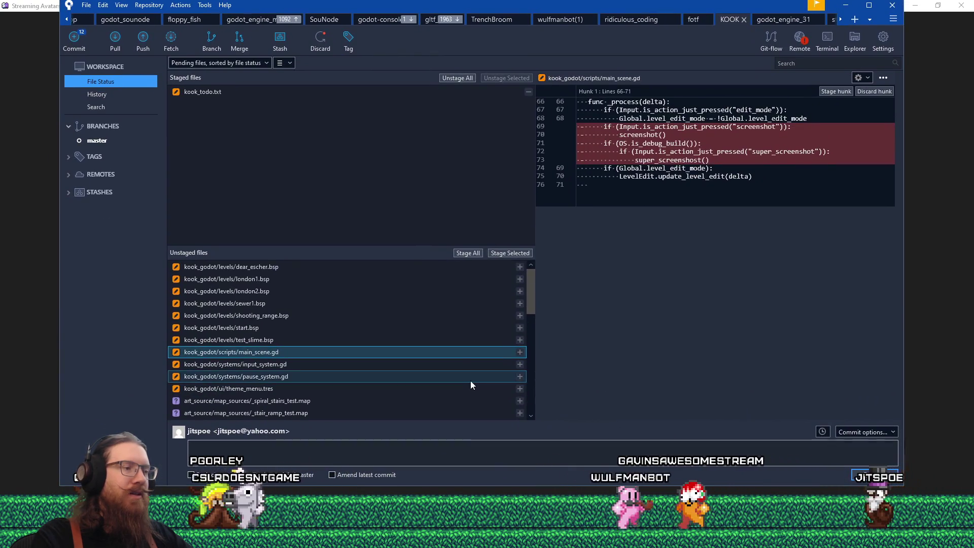
left_click(412, 539)
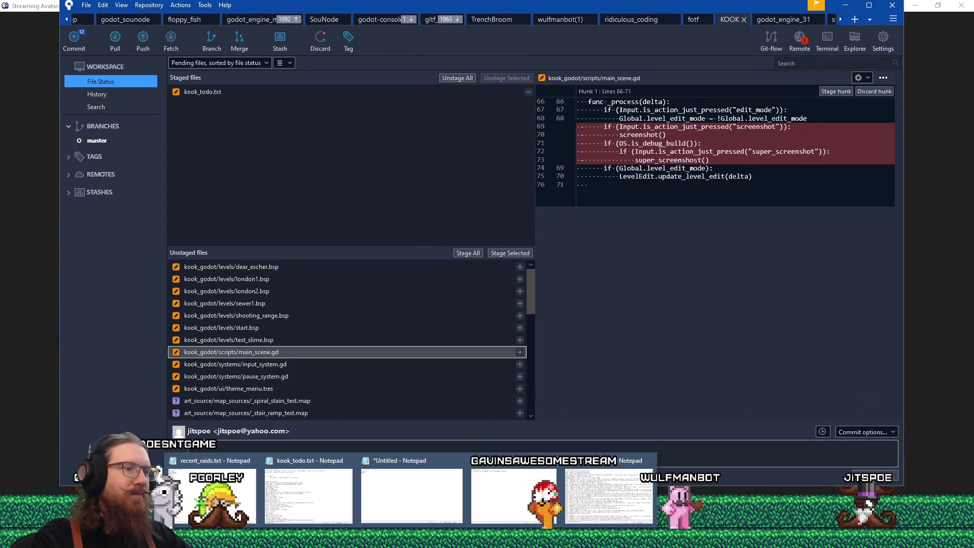
Step: Search kook_todo.txt for 'trac' to find the Time tracking section
left_click(286, 514)
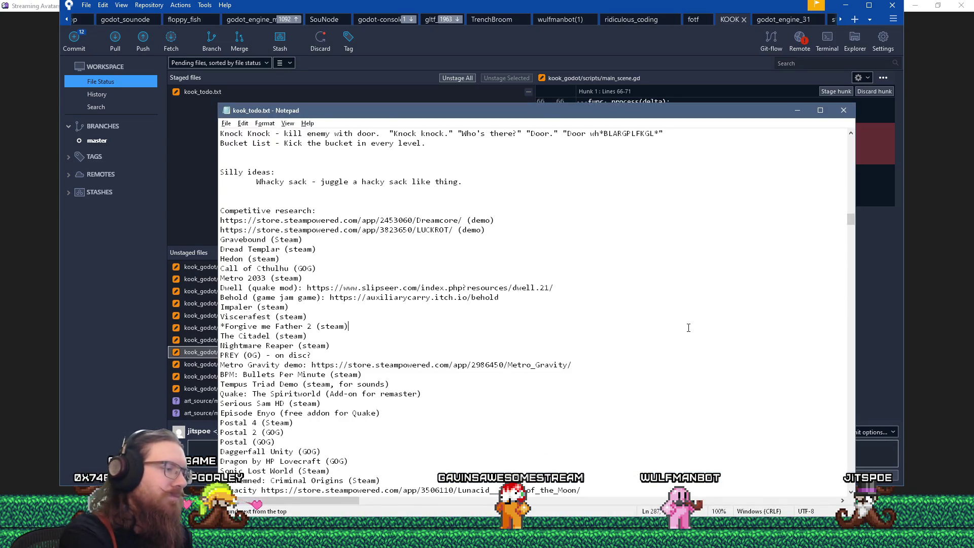
key("ctrl+f")
type("trac")
key("Return")
key("Escape")
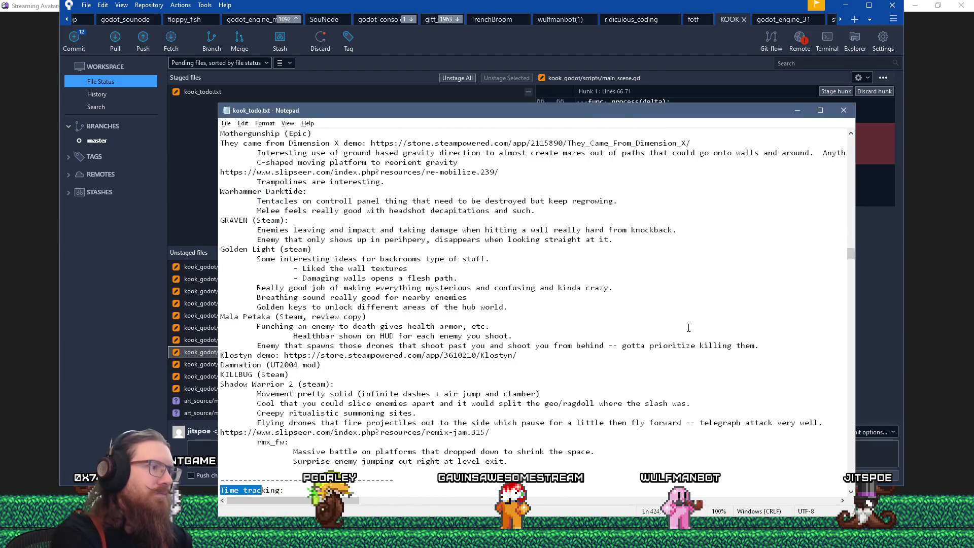
scroll(644, 404, "down", 5)
scroll(629, 400, "down", 5)
scroll(558, 330, "up", 7)
left_click(459, 256)
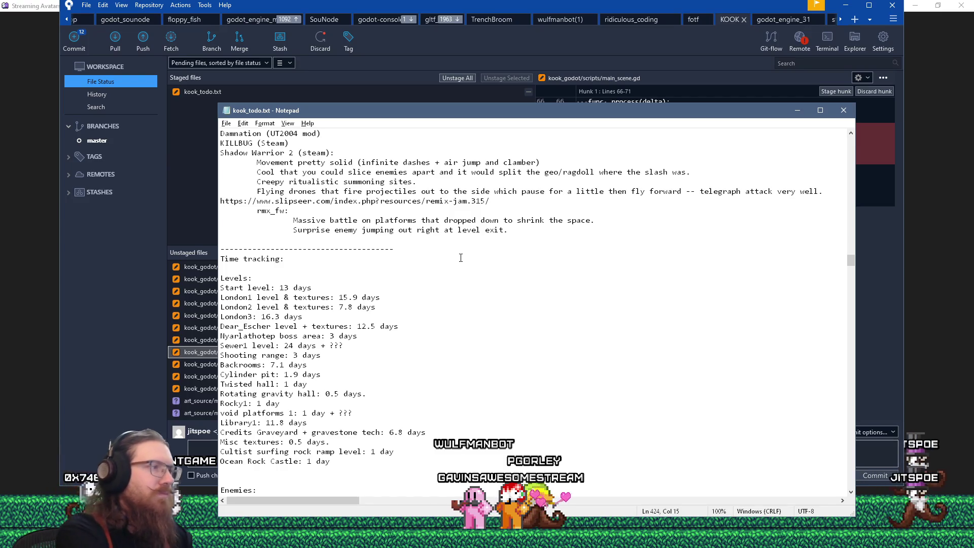
Step: Find 'menu' and change the Menu/Title screen estimate from 7.6 to 8 days
key("ctrl+f")
type("menu")
key("Return")
key("Escape")
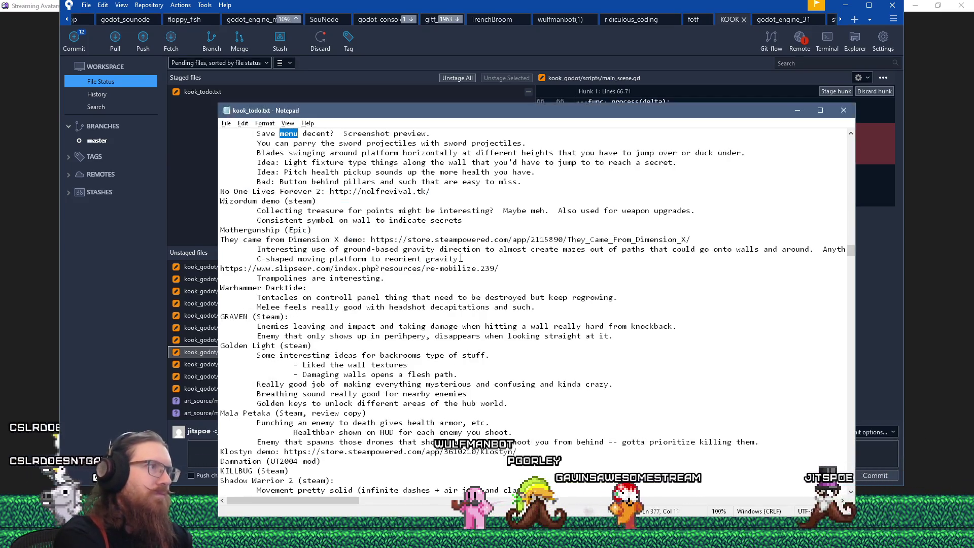
key("F3")
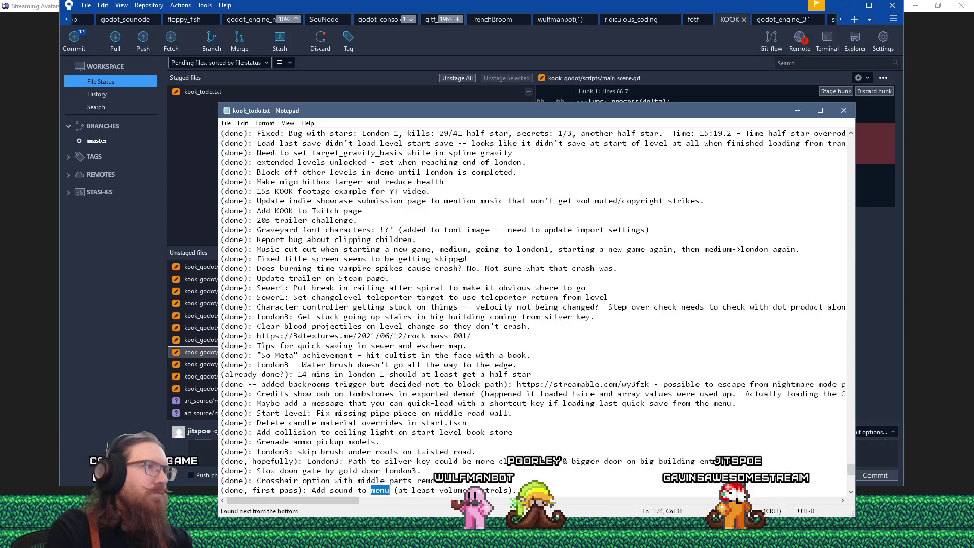
key("F3")
scroll(469, 264, "down", 5)
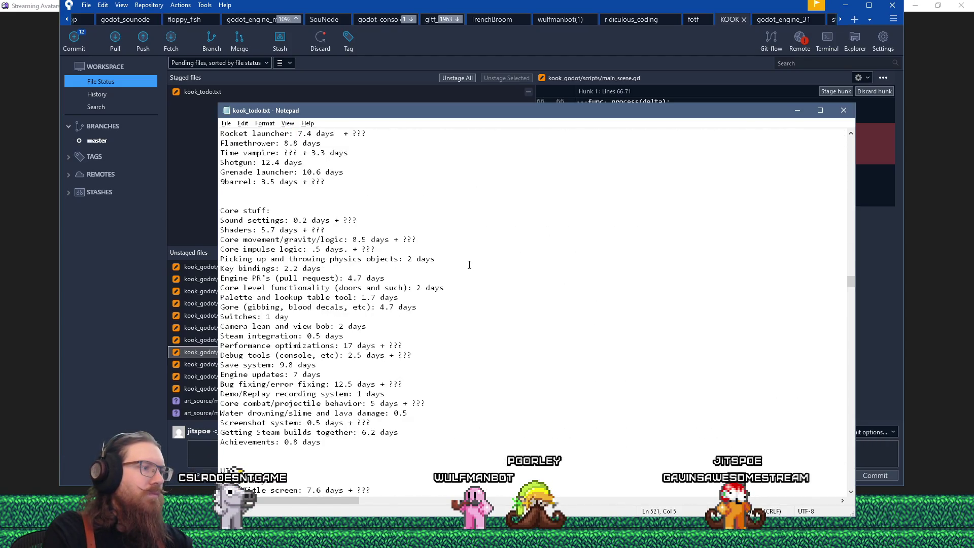
scroll(469, 264, "down", 4)
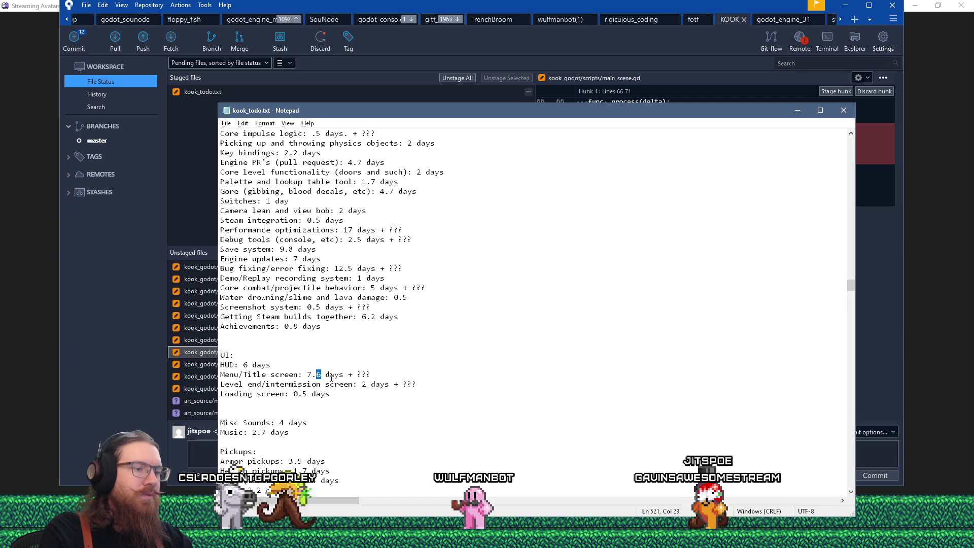
key("shift+Left")
key("shift+Left")
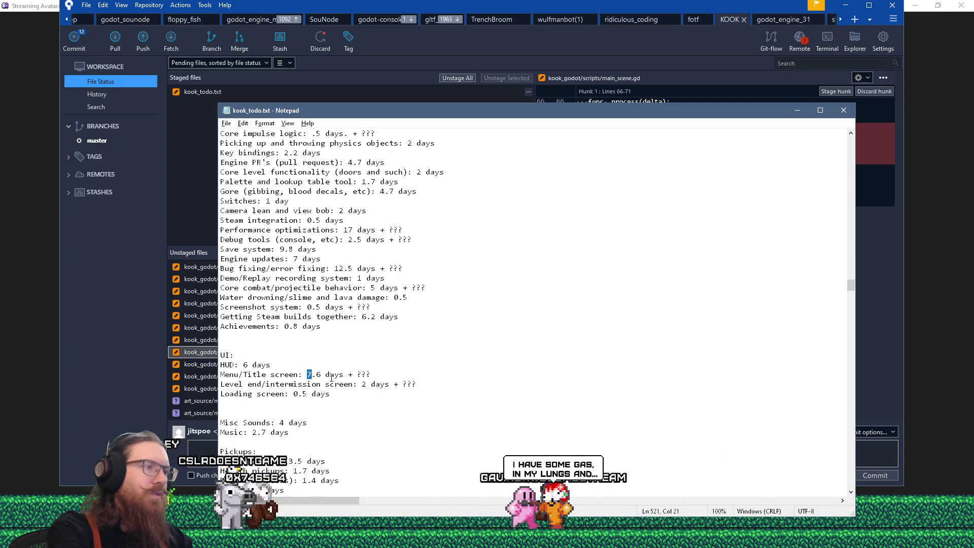
type("8")
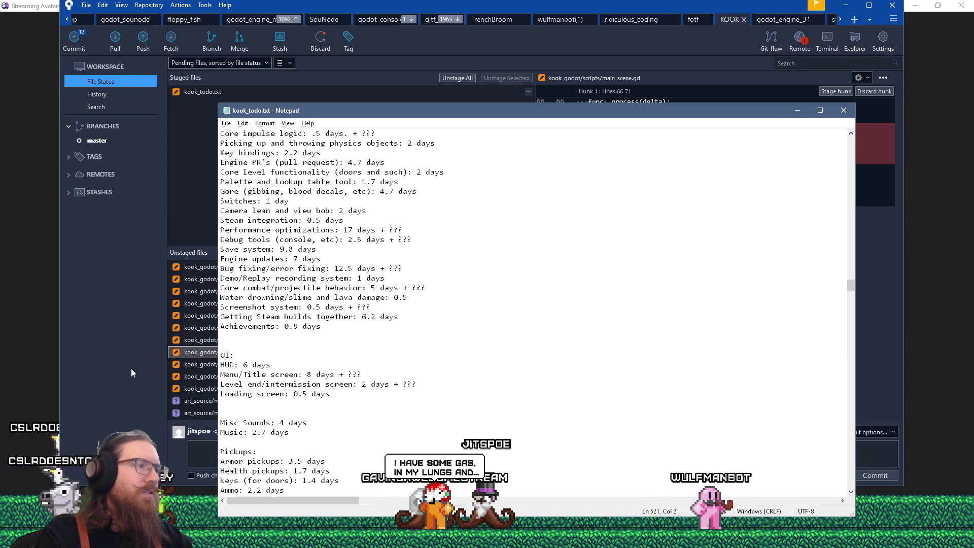
left_click(193, 352)
left_click(325, 450)
type("Made it so you can take screen")
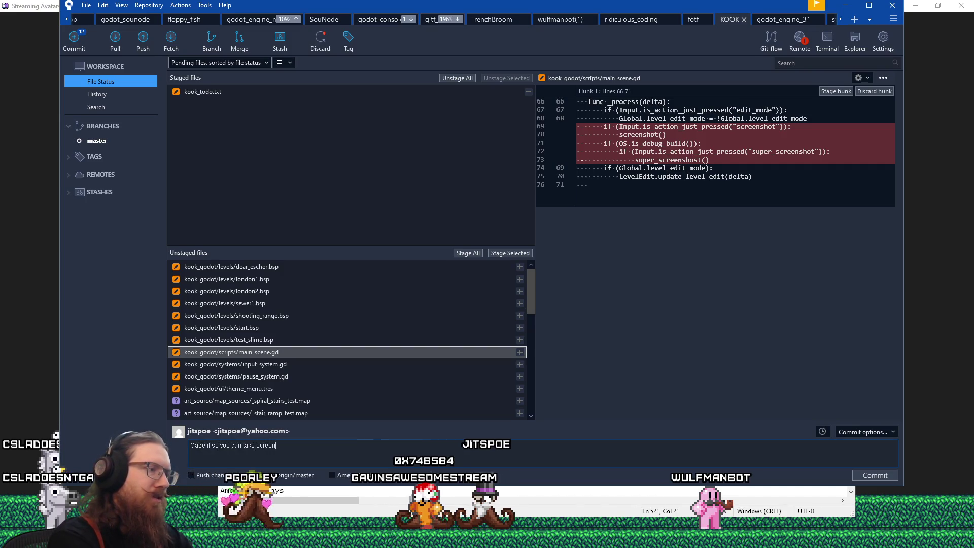
Step: Write the commit message 'Made it so you can take screenshot from menu. Put WIP slider assets in.' and stage main_scene.gd
type("shot from menu.  Put WIP")
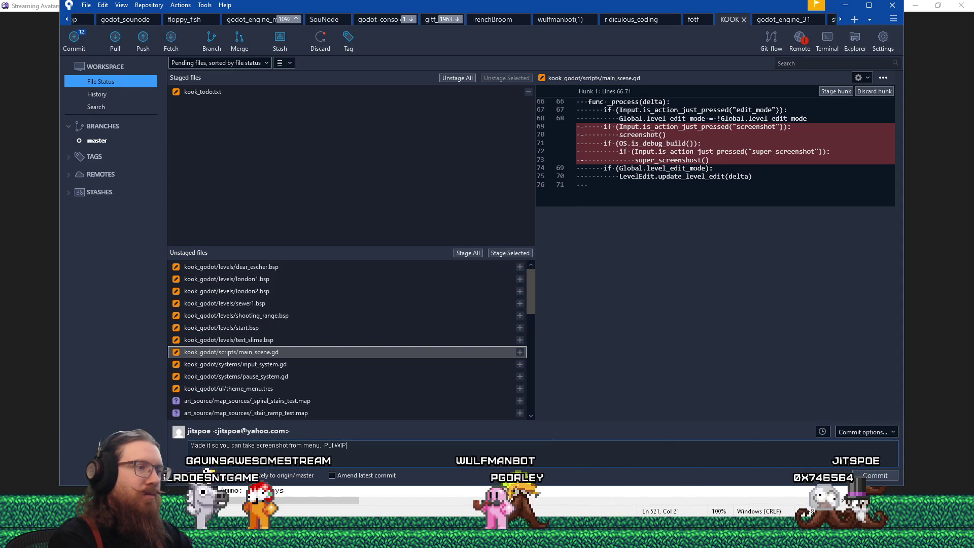
type(" slider as")
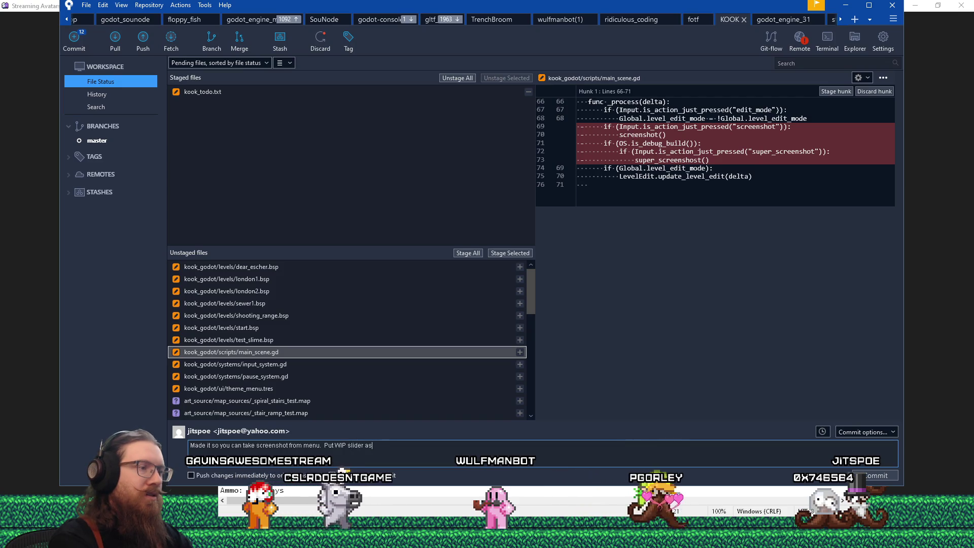
type("sets in")
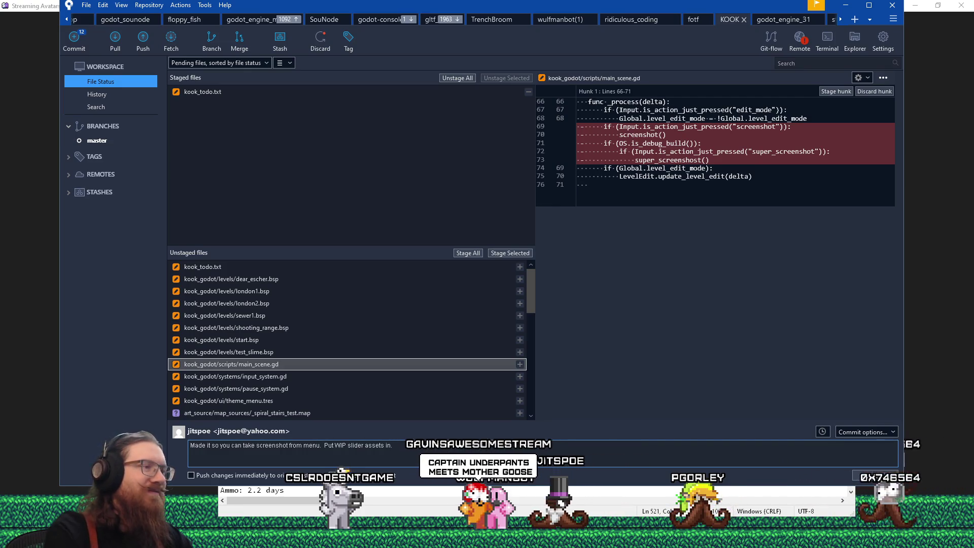
left_click(509, 252)
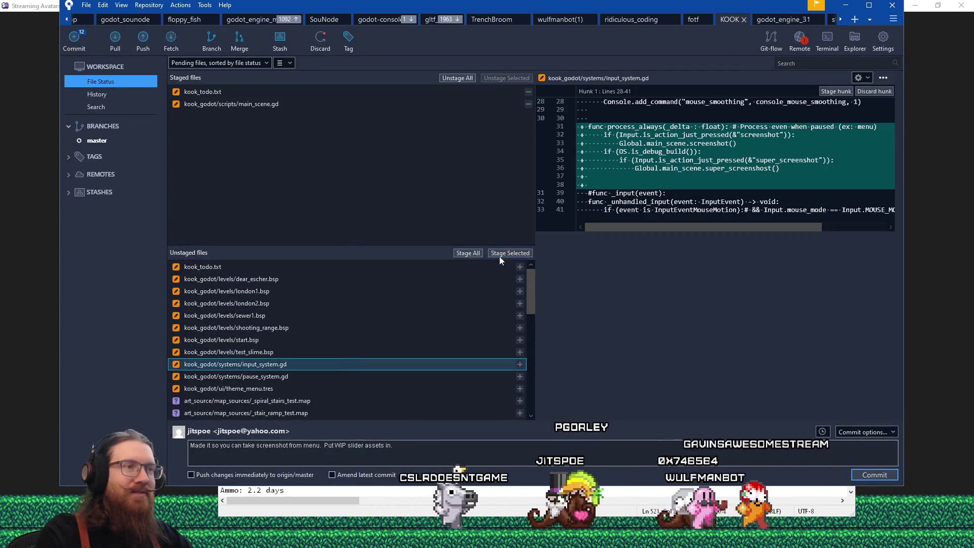
Step: Stage input_system.gd, pause_system.gd, theme_menu.tres and the updated kook_todo.txt
left_click(495, 253)
left_click(293, 362)
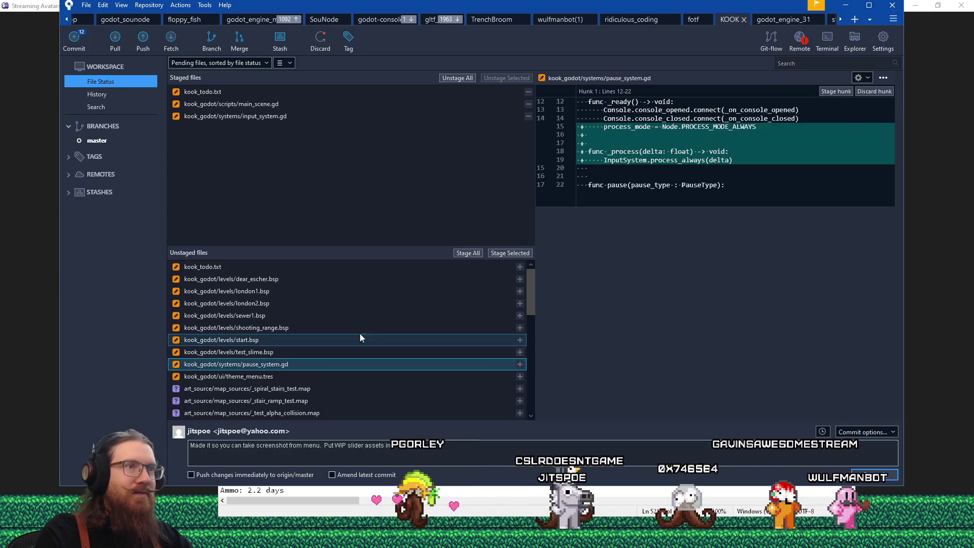
left_click(498, 254)
left_click(303, 364)
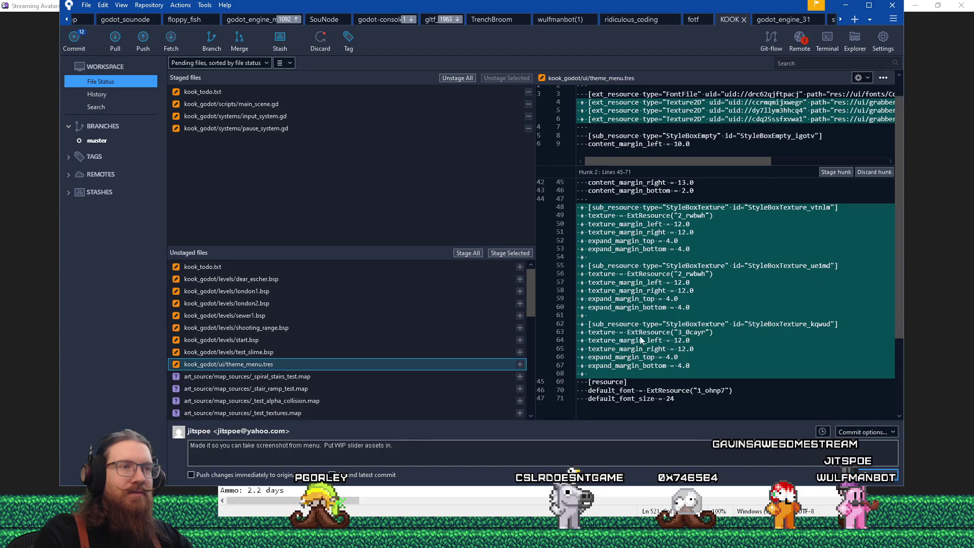
scroll(640, 340, "up", 1)
scroll(645, 336, "down", 7)
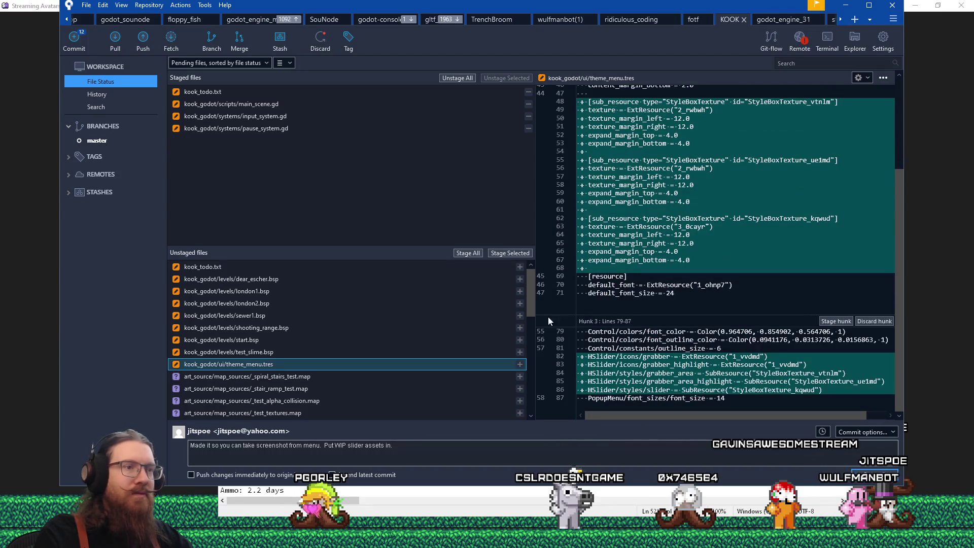
left_click(510, 253)
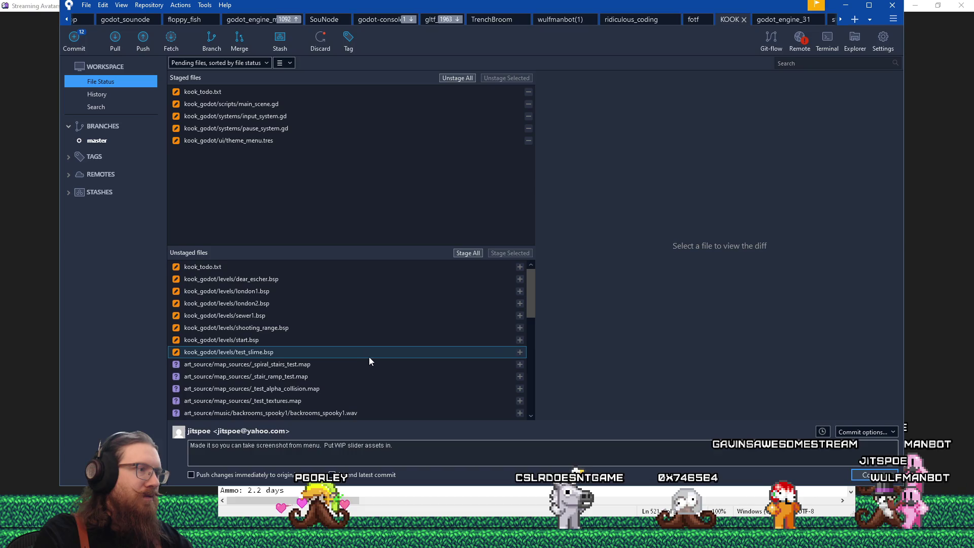
left_click(361, 266)
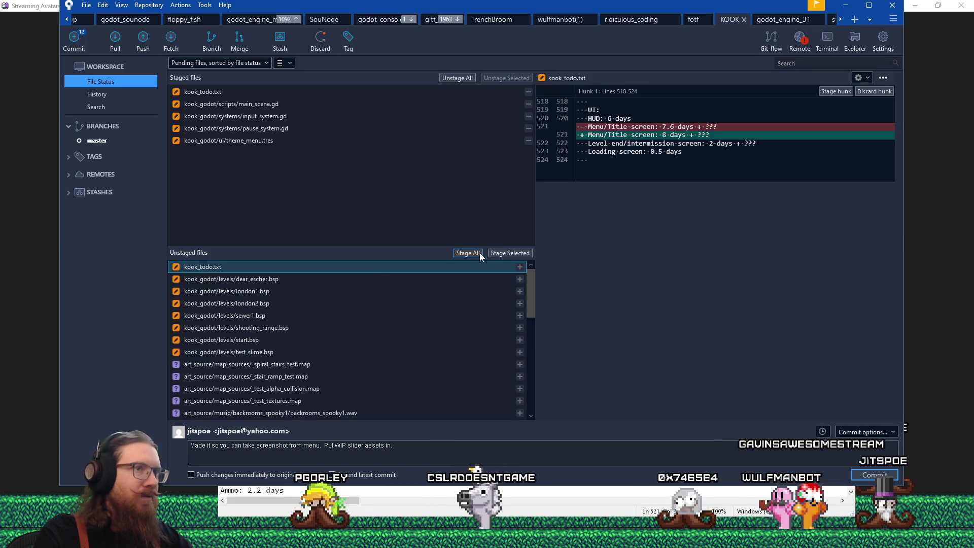
left_click(503, 254)
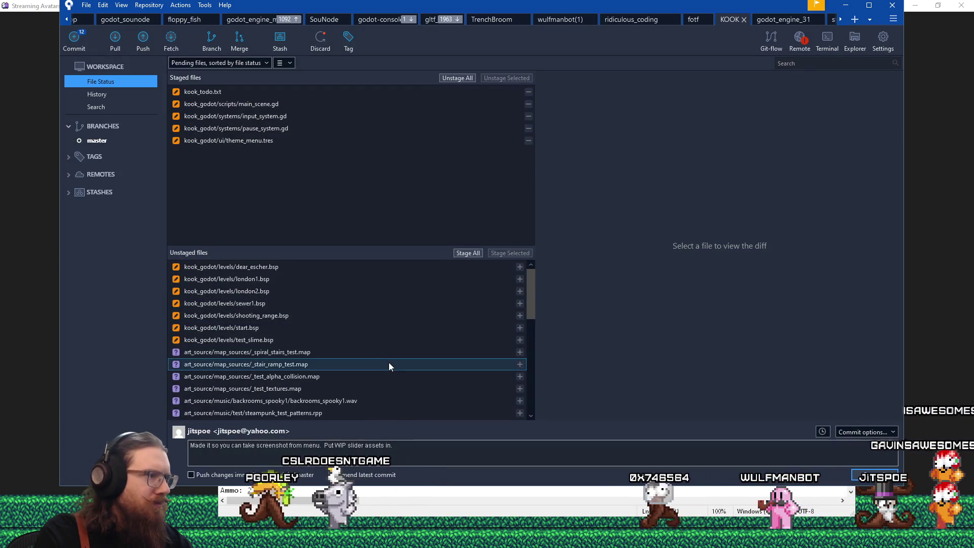
Step: Select the six grabber_area and grabber_light .png and .png.import files and stage them
scroll(391, 401, "down", 1)
scroll(391, 400, "down", 1)
scroll(390, 400, "down", 1)
scroll(390, 403, "down", 1)
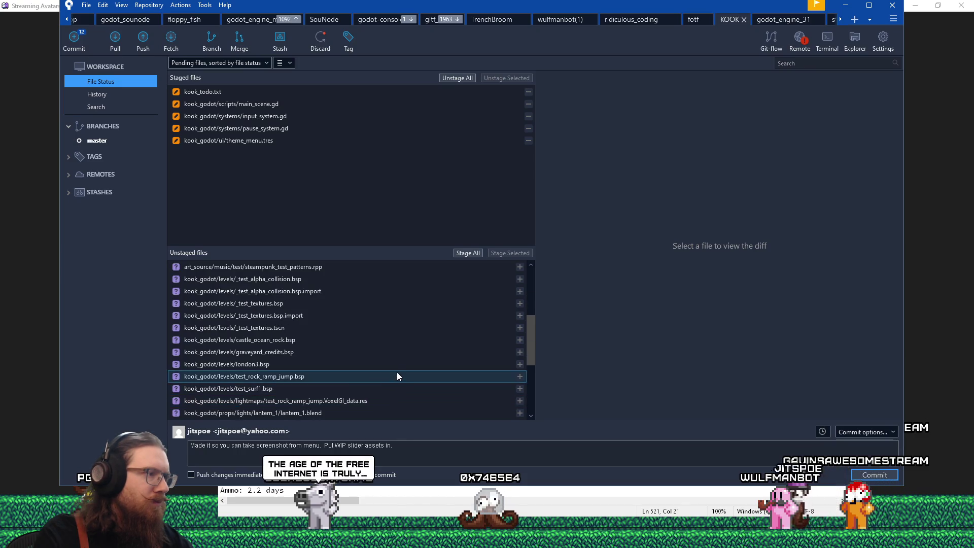
scroll(415, 394, "down", 1)
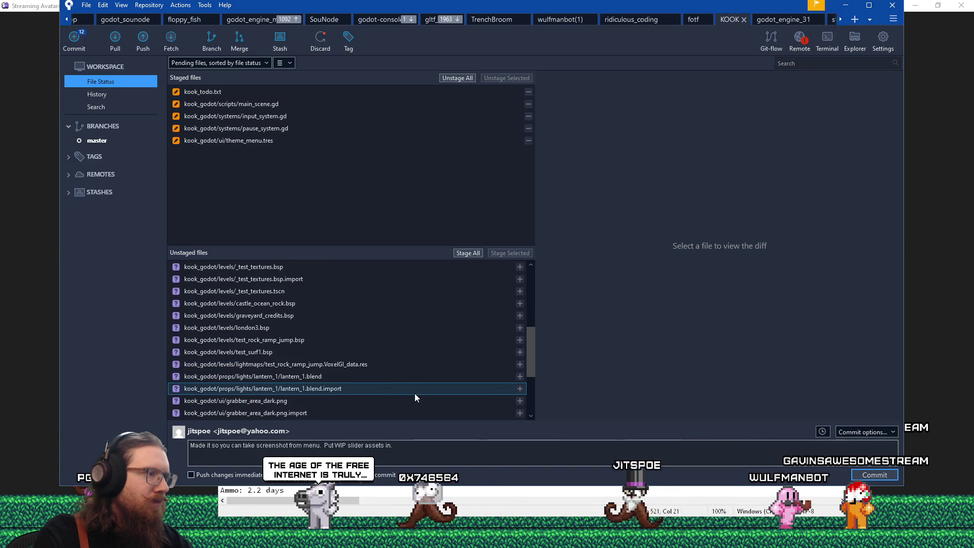
left_click(412, 401)
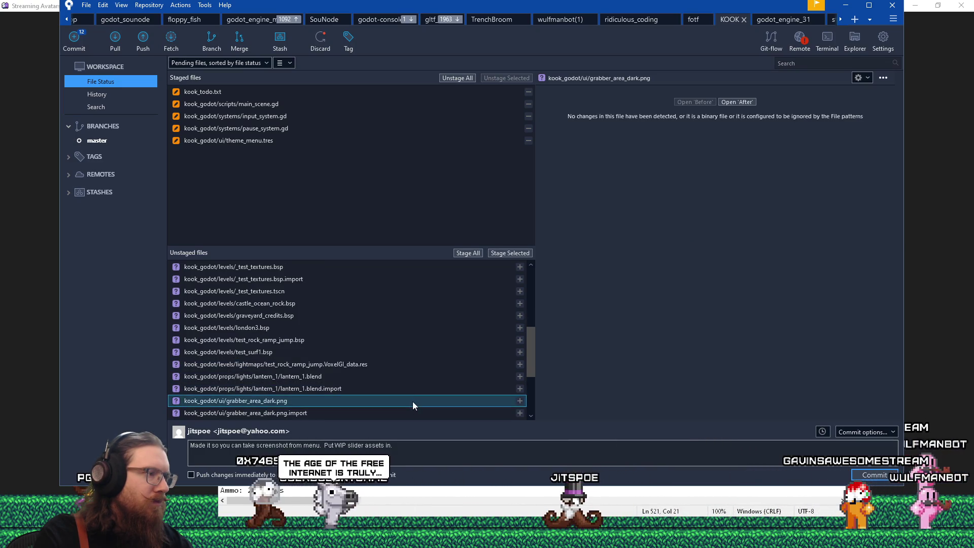
scroll(412, 400, "down", 1)
left_click(413, 401, "shift")
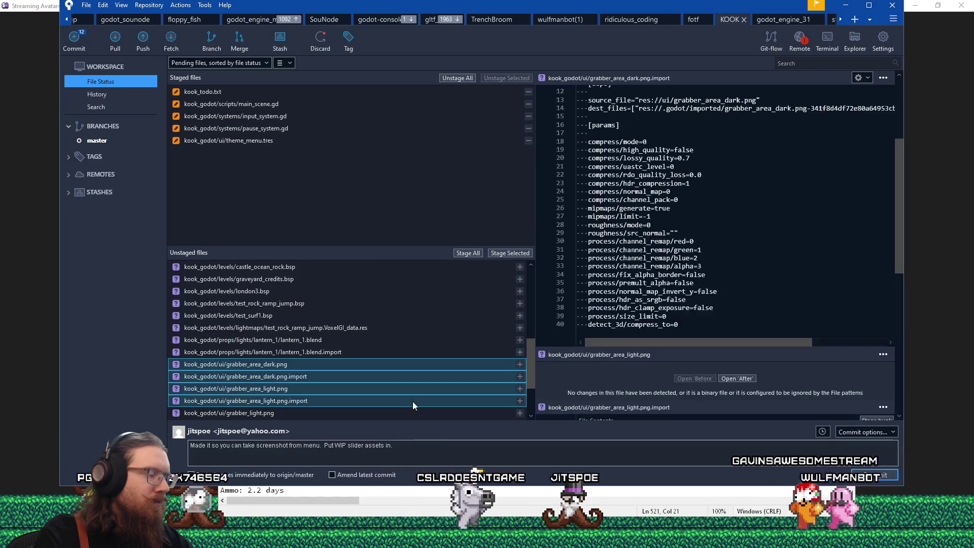
scroll(412, 401, "down", 1)
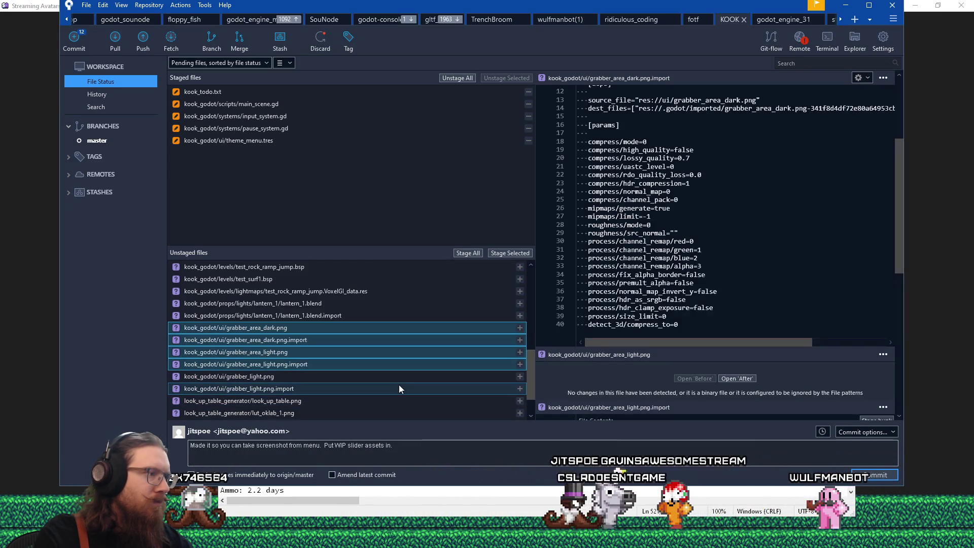
left_click(399, 385, "shift")
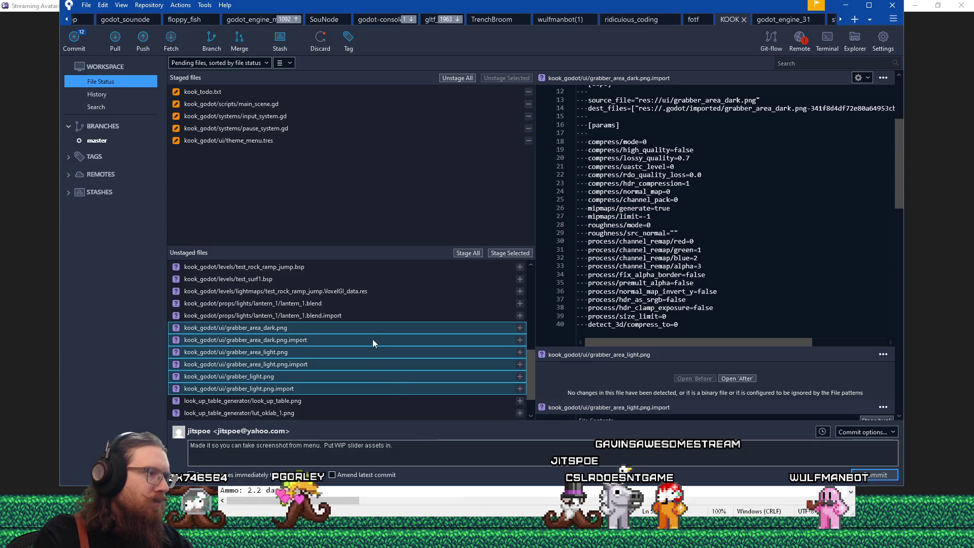
left_click(511, 256)
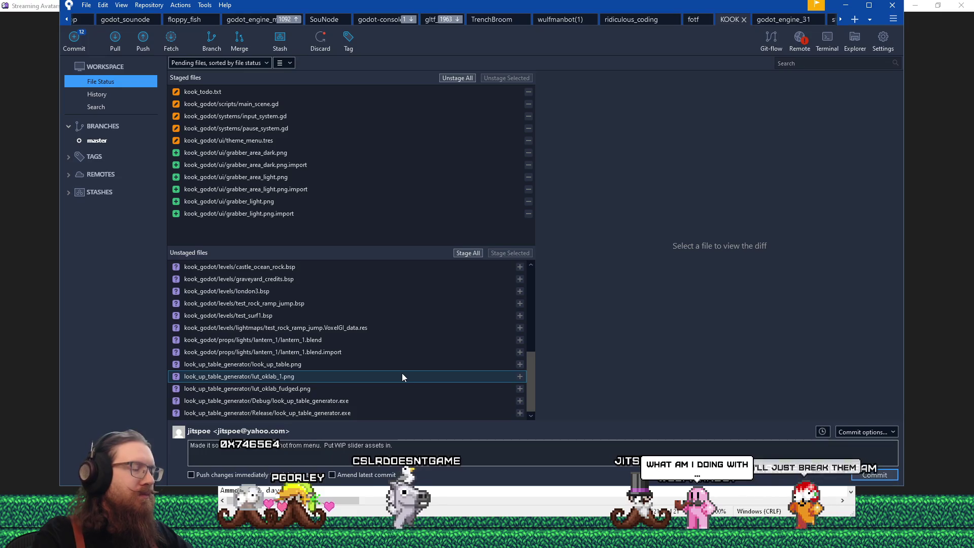
scroll(402, 376, "up", 6)
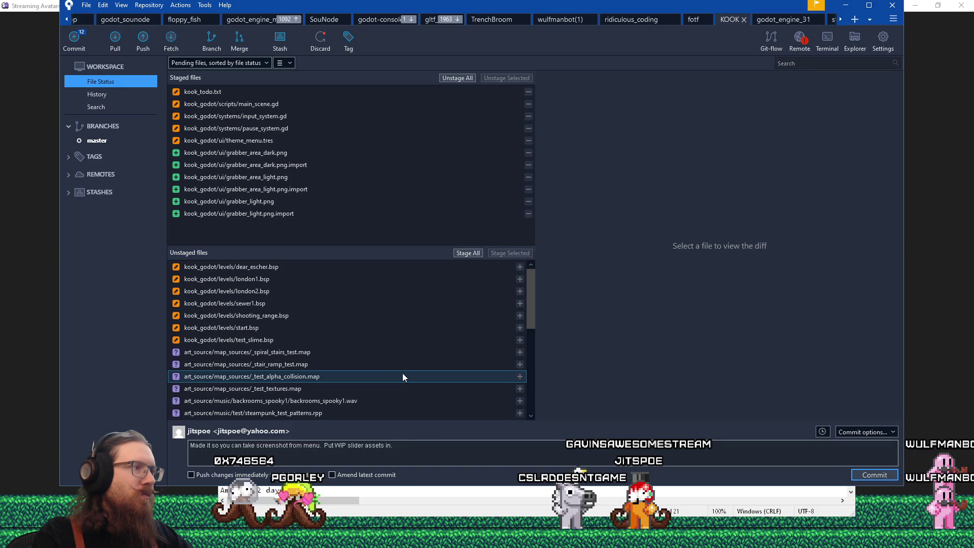
scroll(403, 376, "down", 2)
scroll(403, 376, "down", 4)
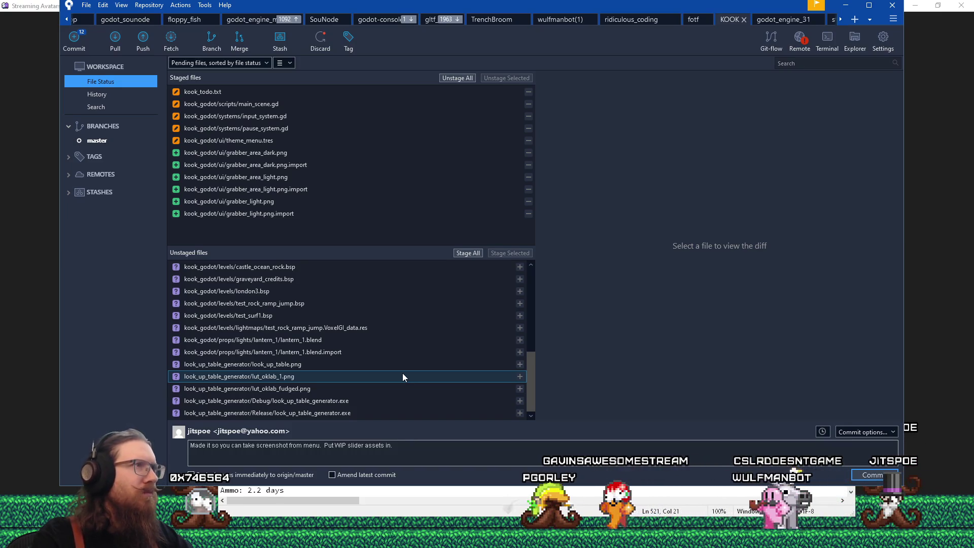
scroll(403, 376, "up", 10)
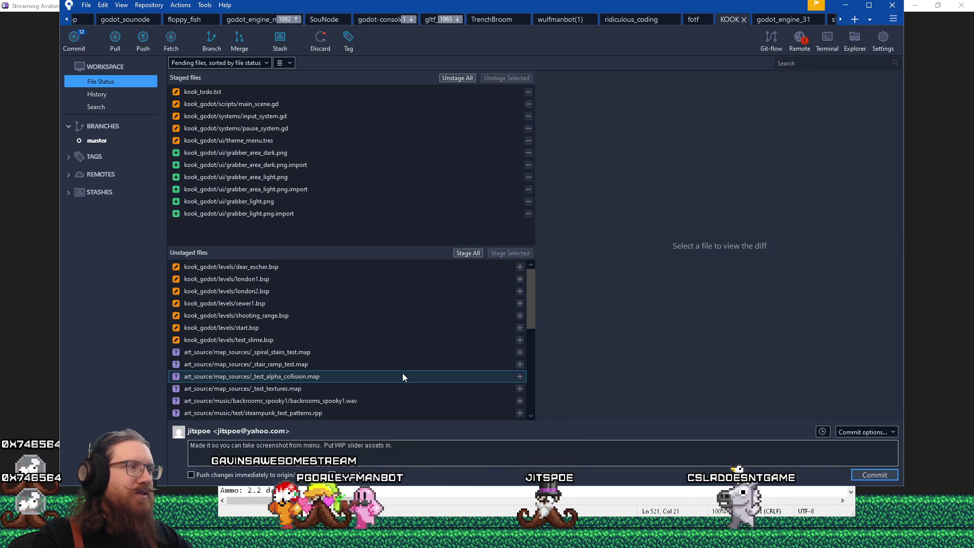
scroll(403, 376, "down", 10)
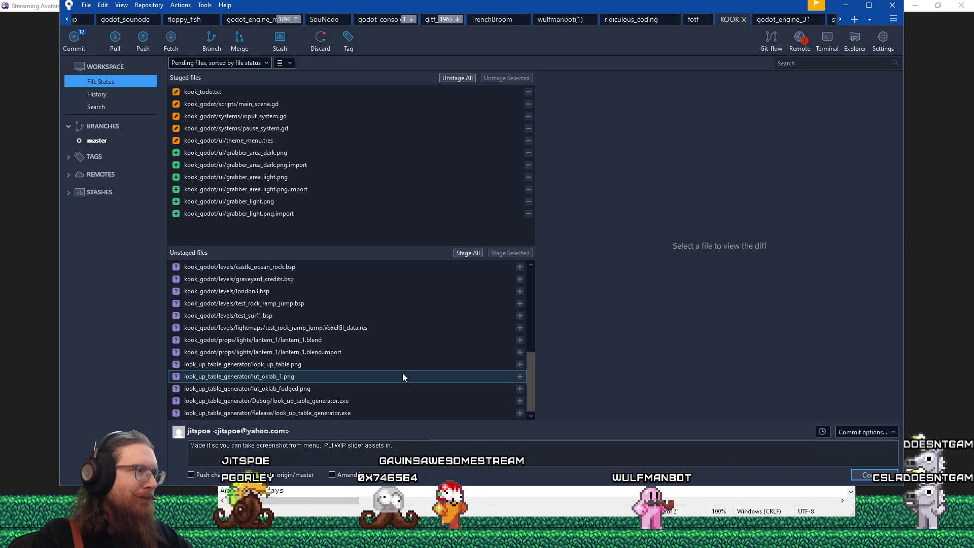
scroll(403, 374, "up", 10)
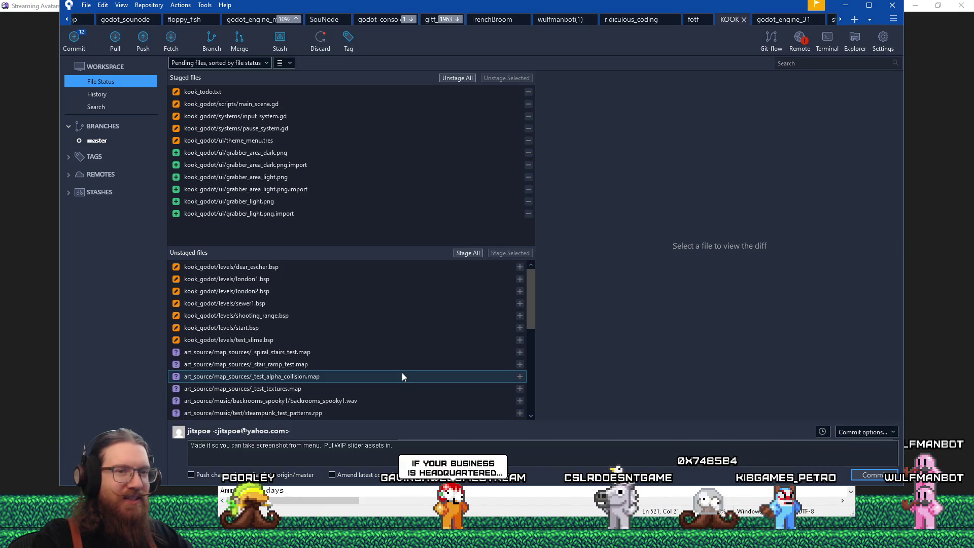
scroll(401, 377, "down", 2)
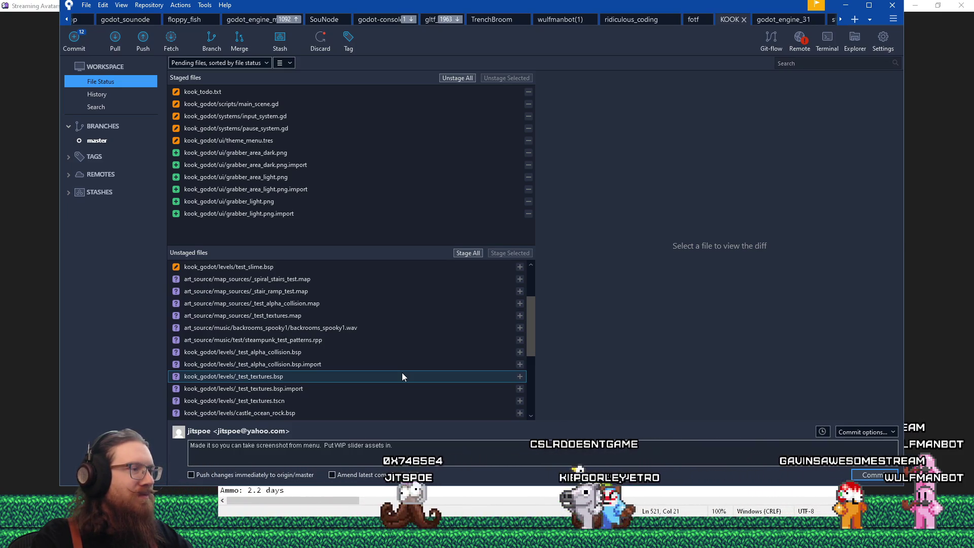
scroll(402, 374, "down", 4)
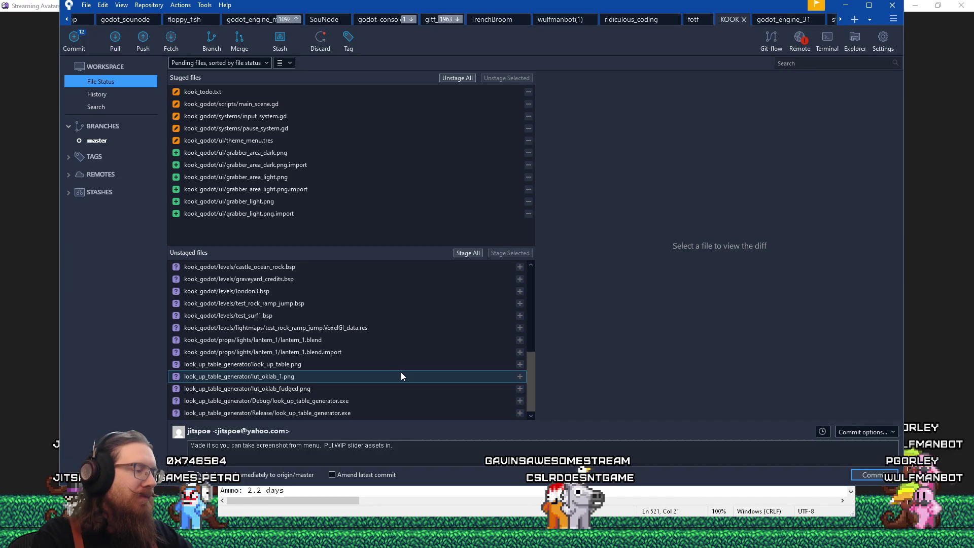
scroll(401, 373, "up", 10)
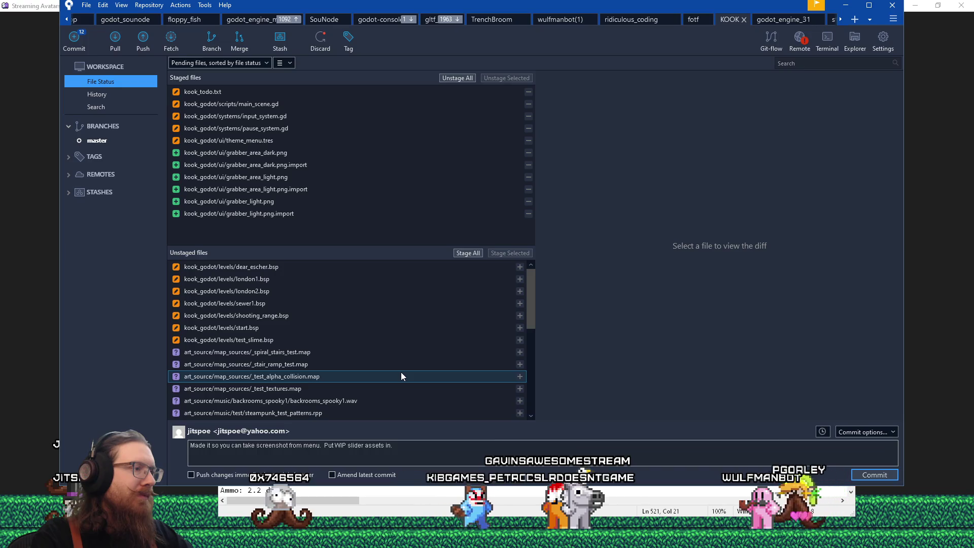
scroll(402, 373, "down", 2)
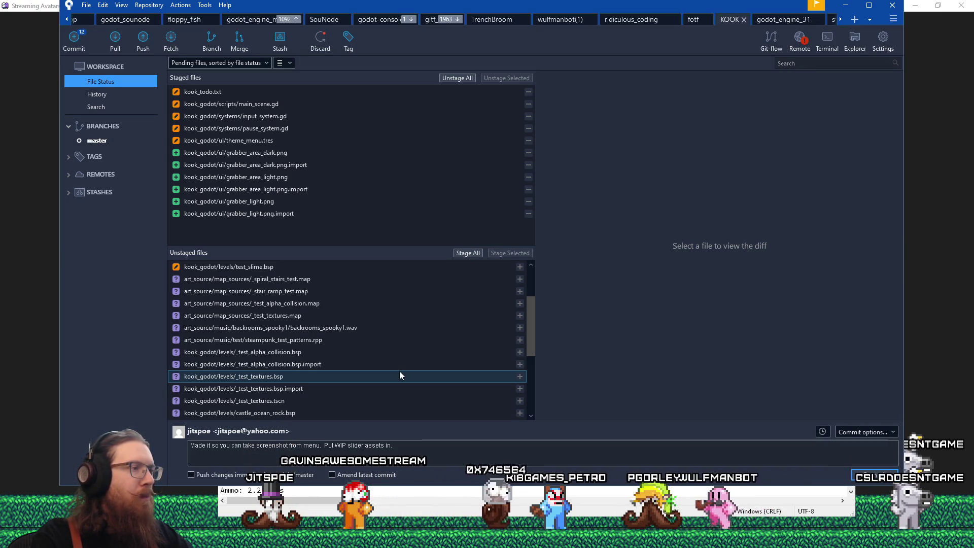
scroll(400, 374, "down", 2)
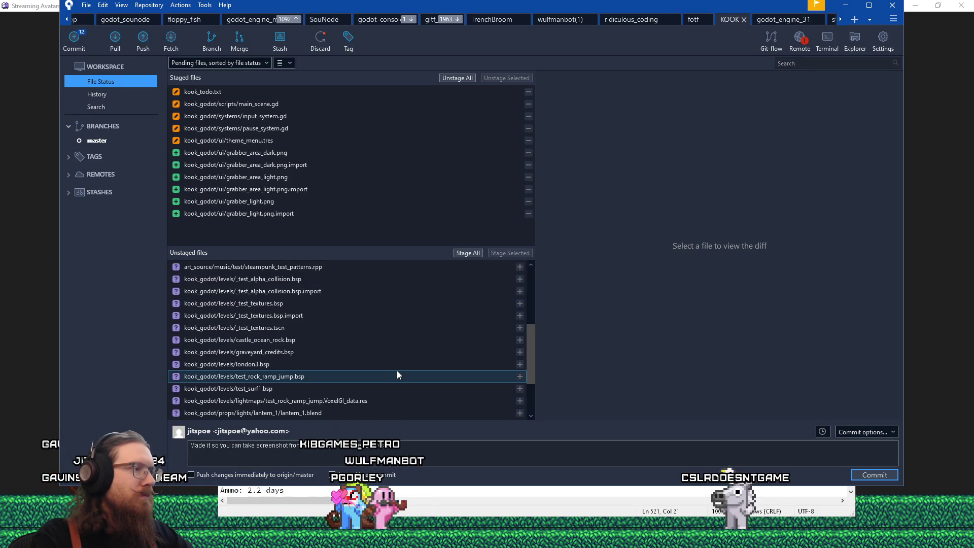
scroll(397, 374, "down", 2)
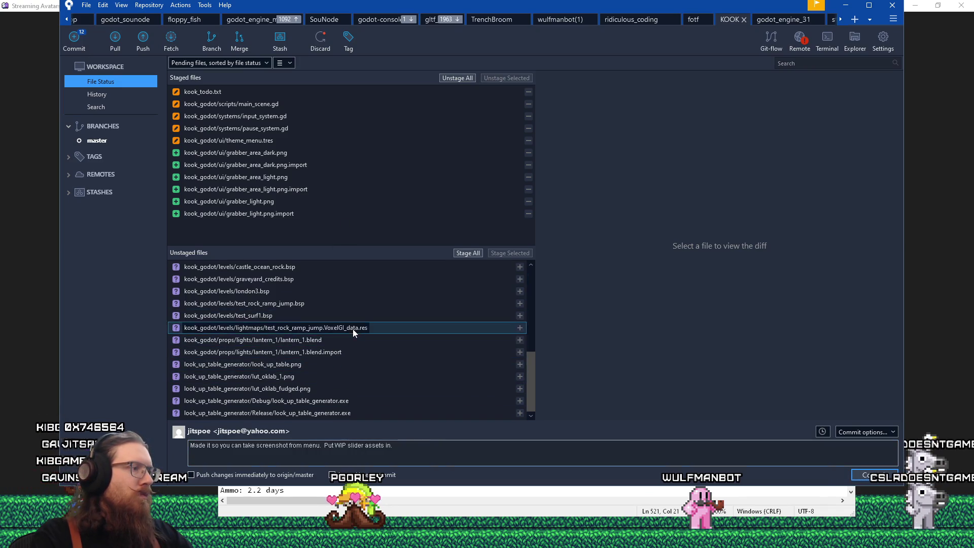
scroll(352, 327, "up", 6)
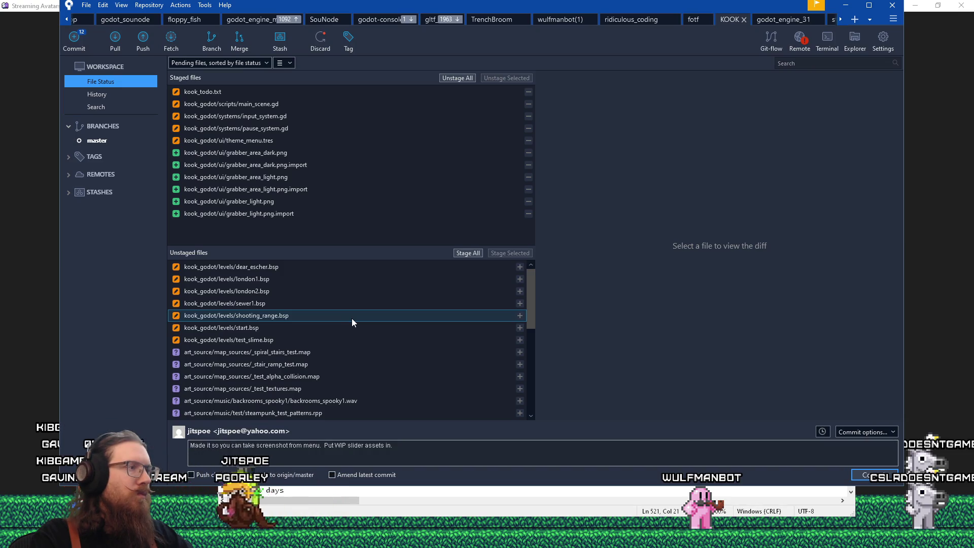
scroll(352, 320, "down", 6)
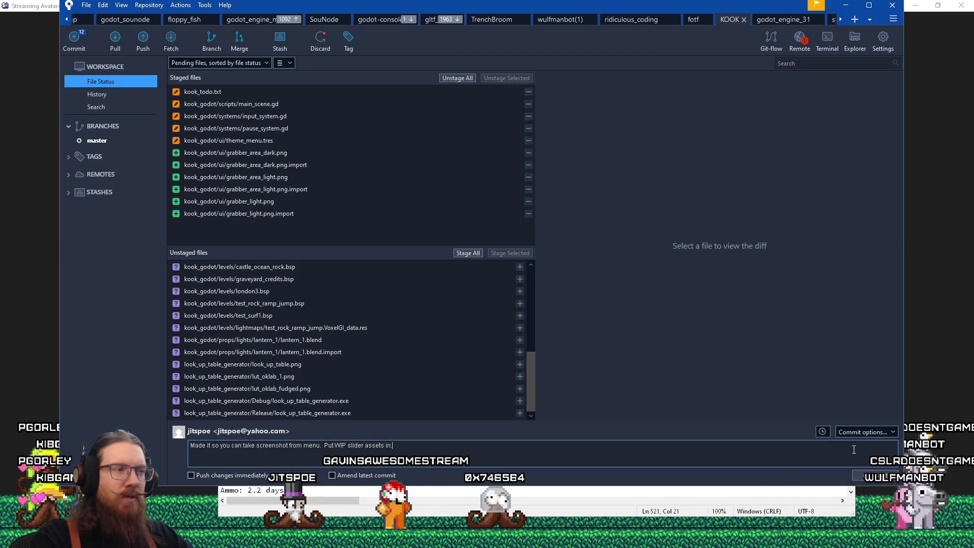
Step: Switch to Notepad and search the todo list for the Event submissions estimate
key("alt+Tab")
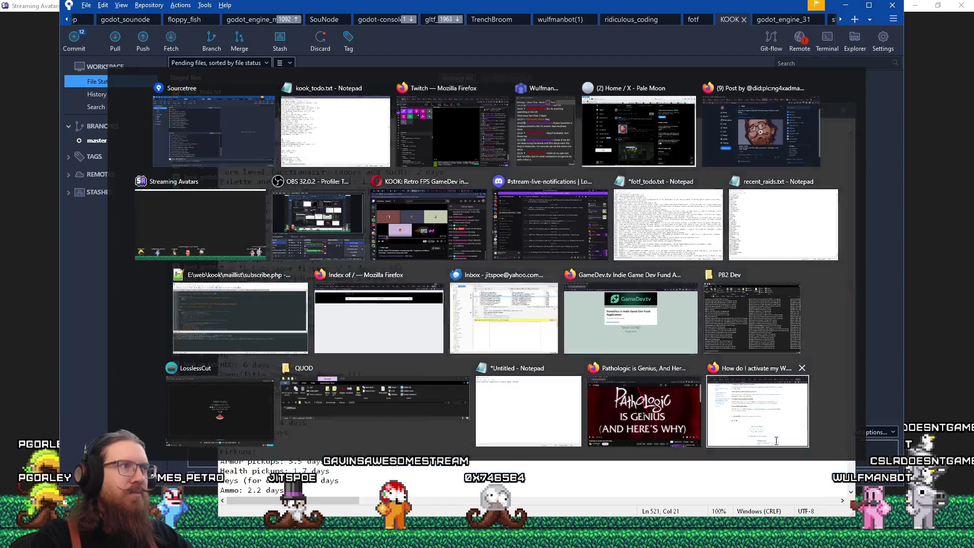
scroll(735, 414, "up", 8)
scroll(735, 415, "up", 8)
scroll(735, 415, "up", 11)
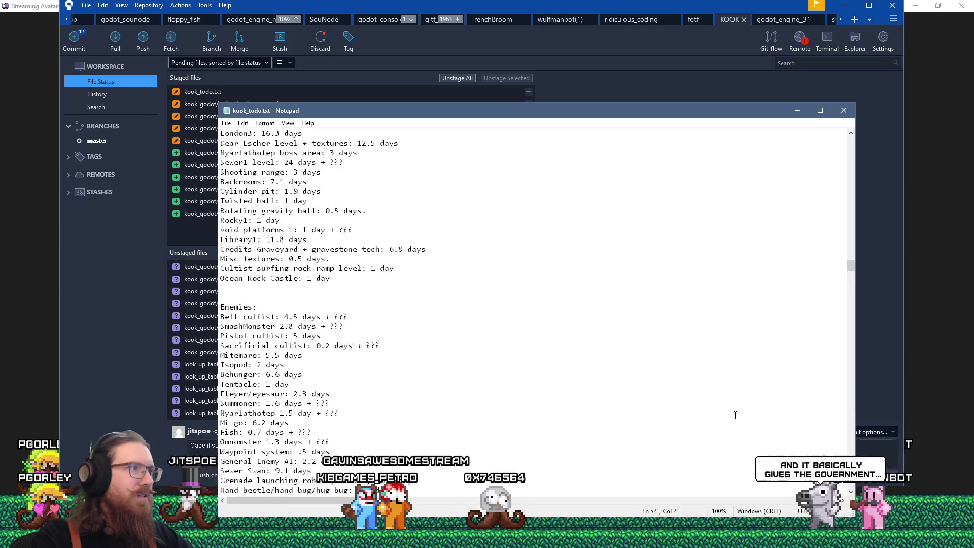
scroll(735, 414, "down", 19)
scroll(735, 415, "down", 20)
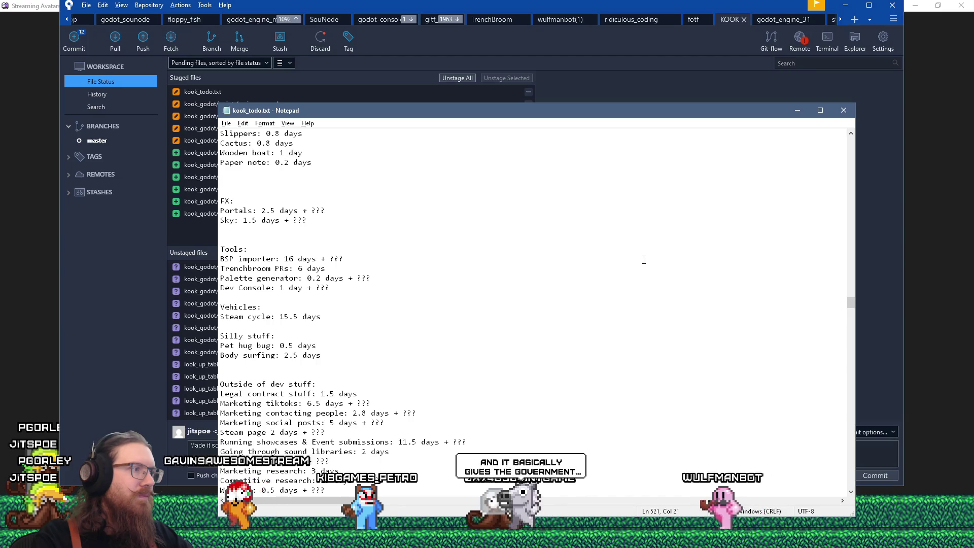
scroll(579, 310, "down", 5)
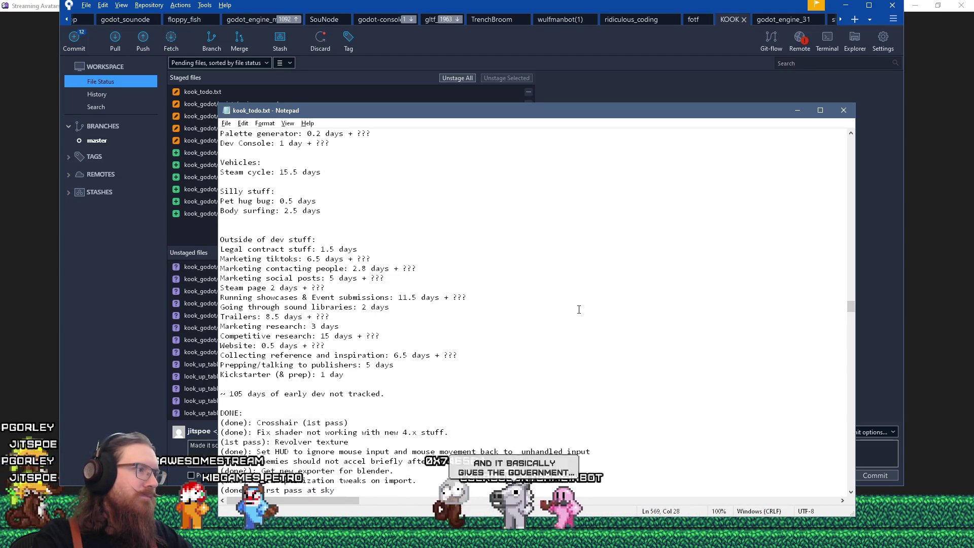
scroll(579, 310, "up", 20)
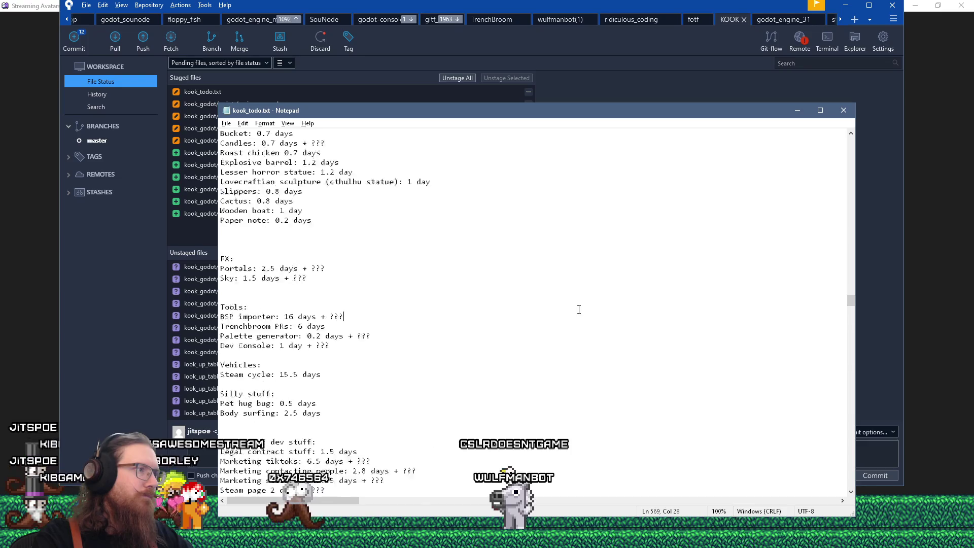
scroll(575, 298, "up", 11)
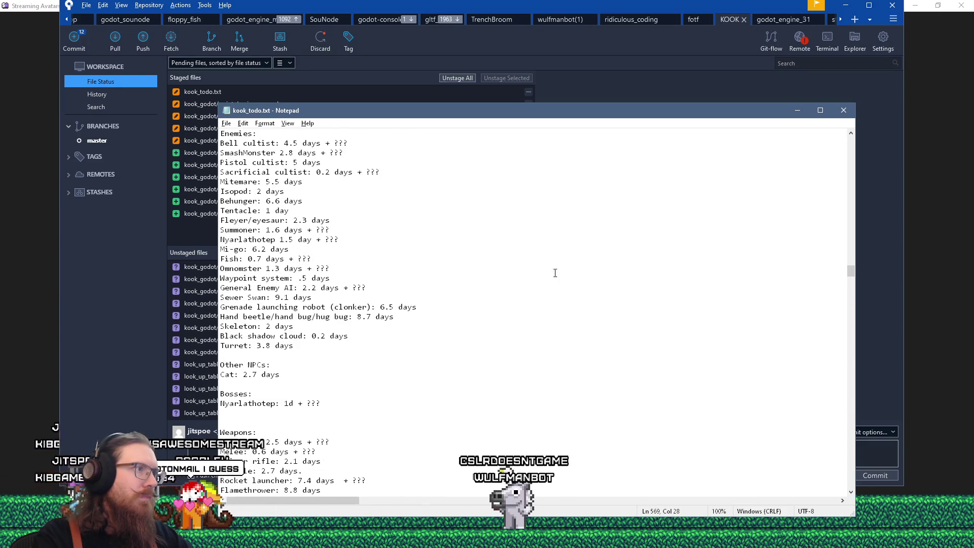
key("ctrl+f")
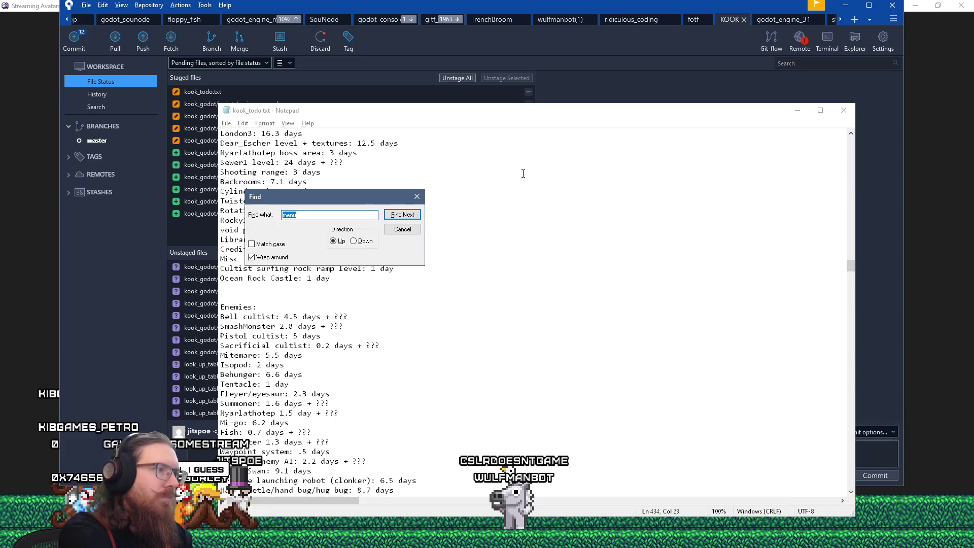
key("Return")
key("Escape")
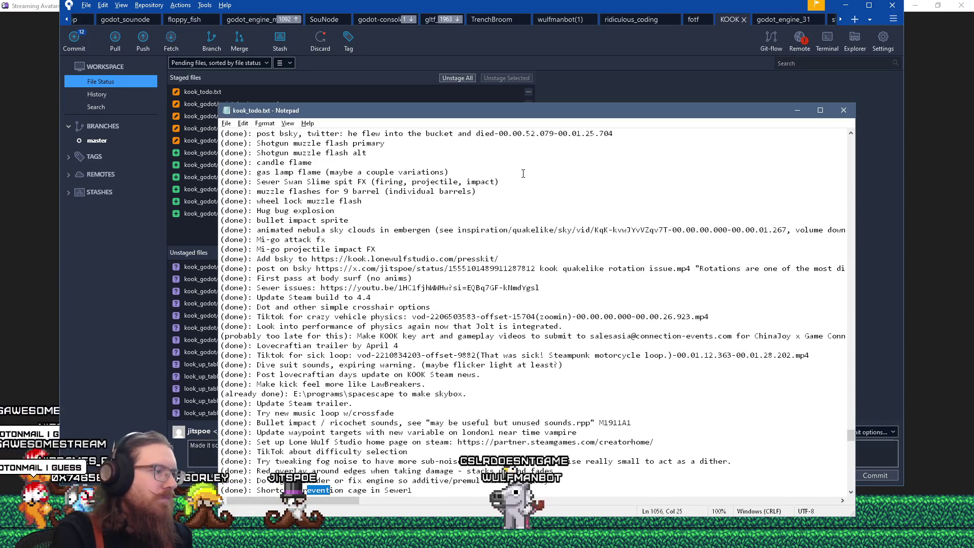
key("F3")
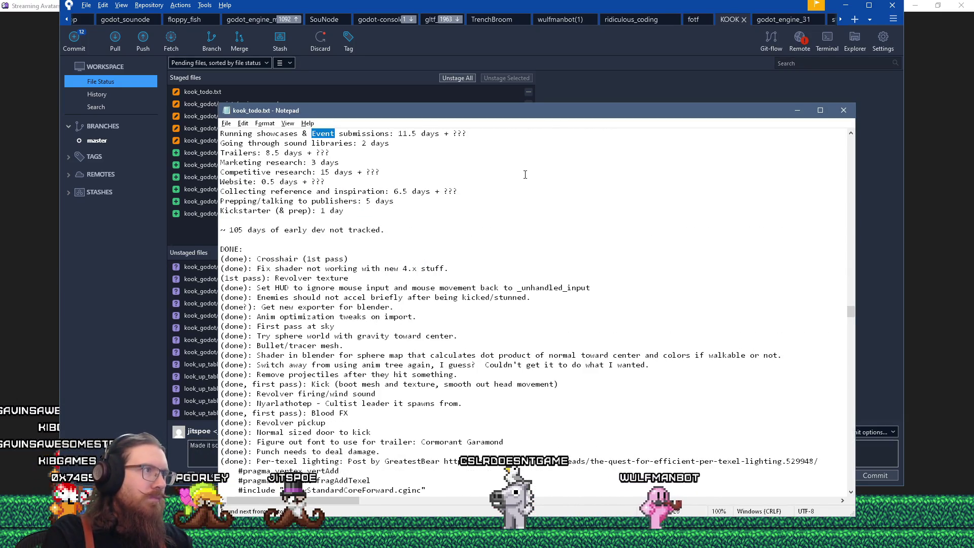
key("F3")
key("F3")
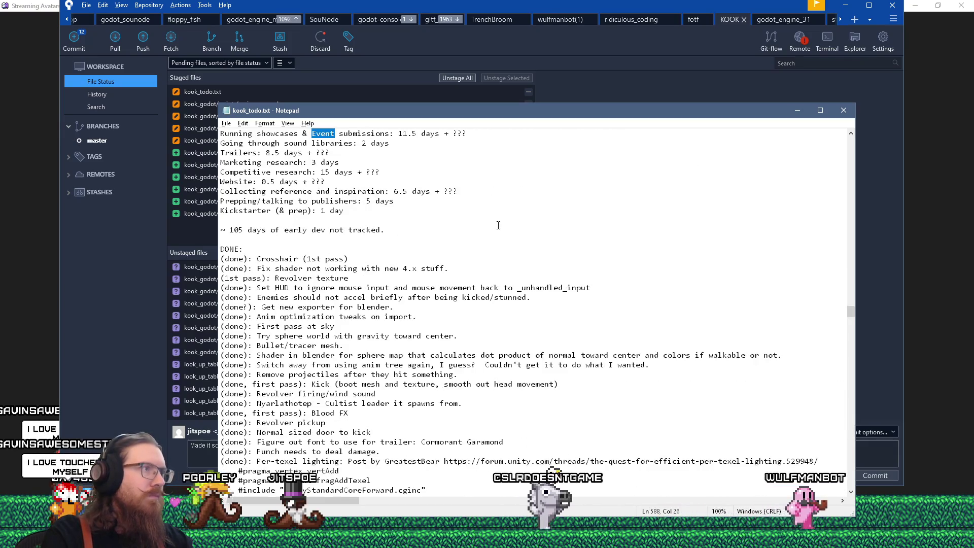
scroll(497, 225, "up", 2)
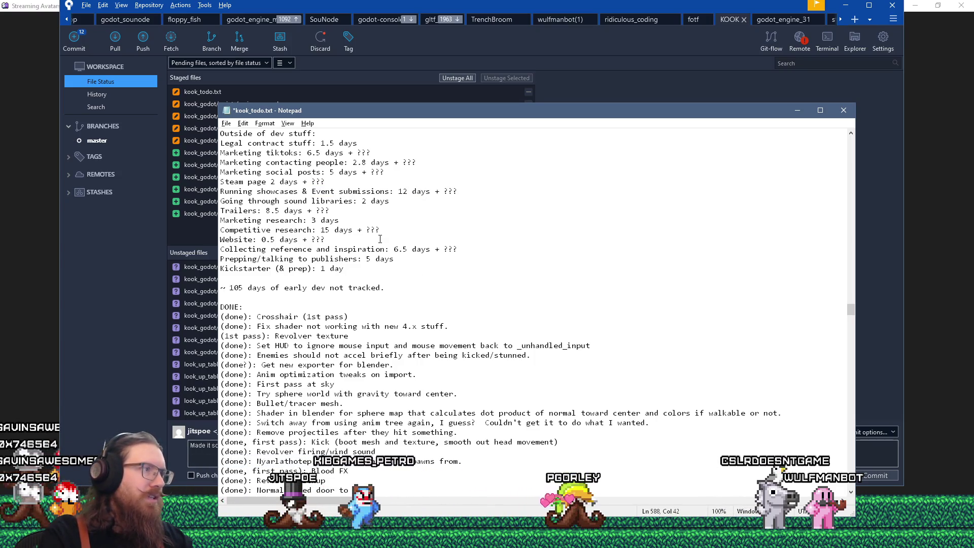
scroll(255, 255, "up", 2)
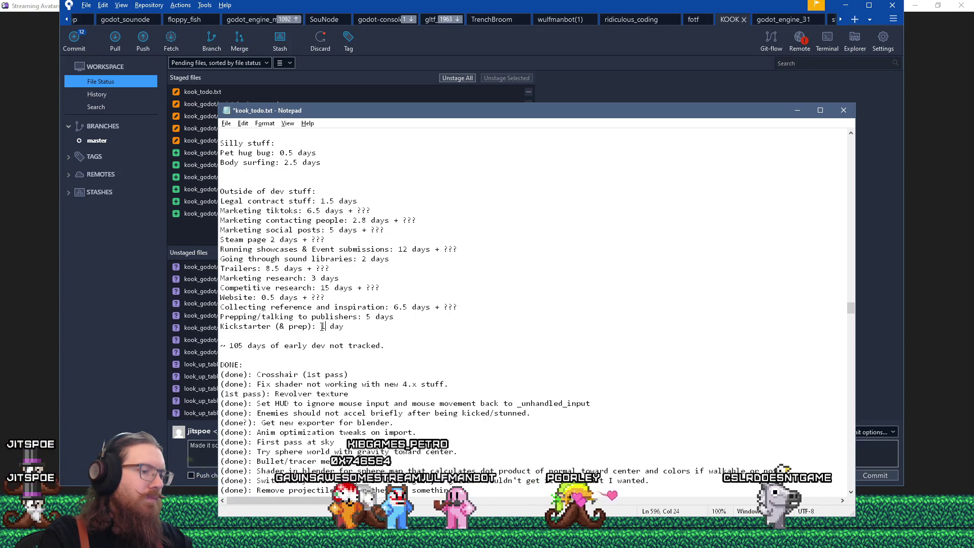
Step: Change the Kickstarter (& prep) estimate to 1.5 days and save kook_todo.txt
left_click(358, 326)
type("s")
key("ctrl+s")
left_click(354, 4)
scroll(315, 355, "up", 5)
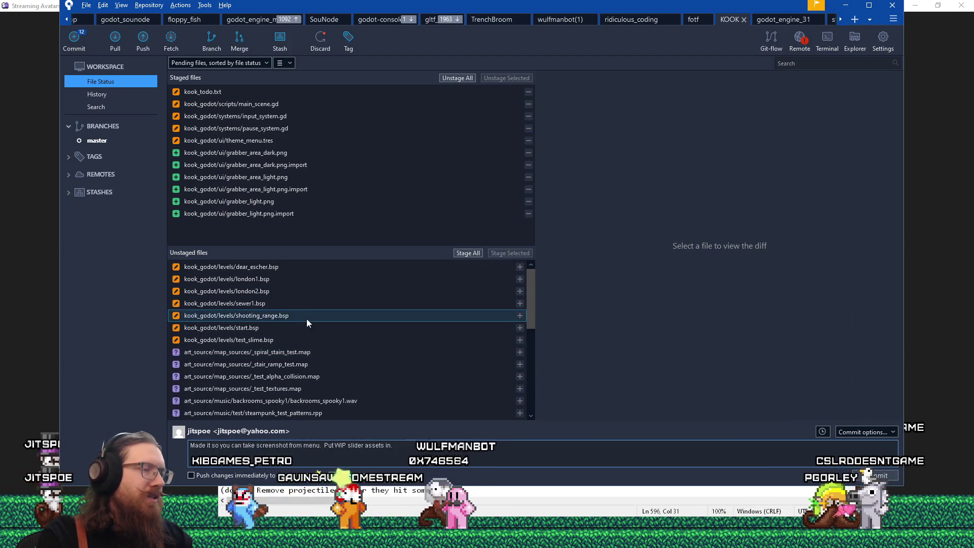
Step: Stage the kook_todo.txt changes and commit all staged files
left_click(252, 267)
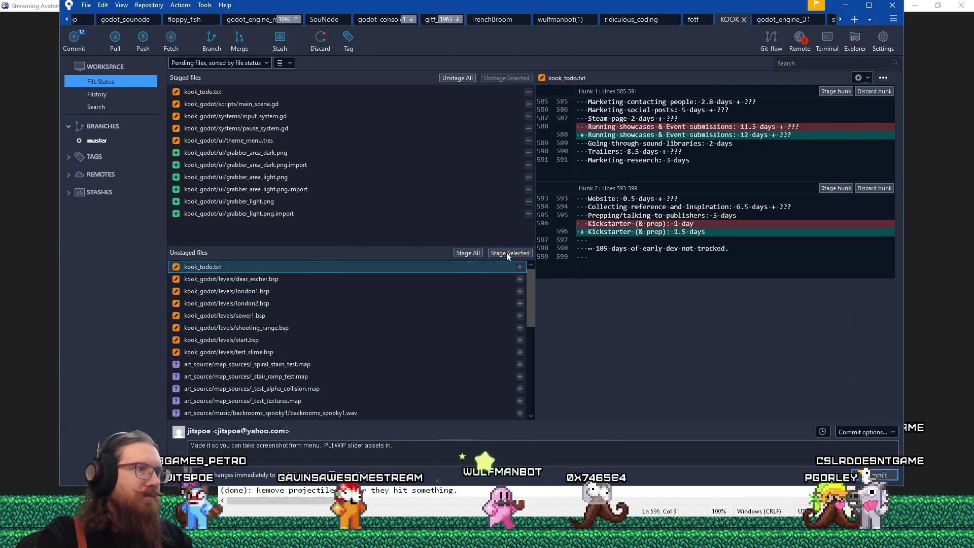
left_click(506, 252)
scroll(368, 355, "down", 1)
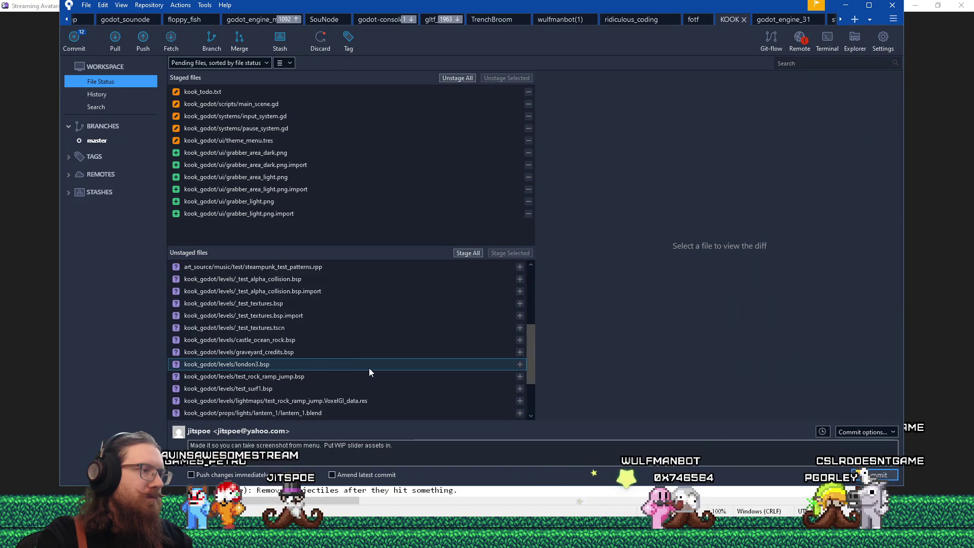
scroll(369, 368, "down", 5)
left_click(571, 449)
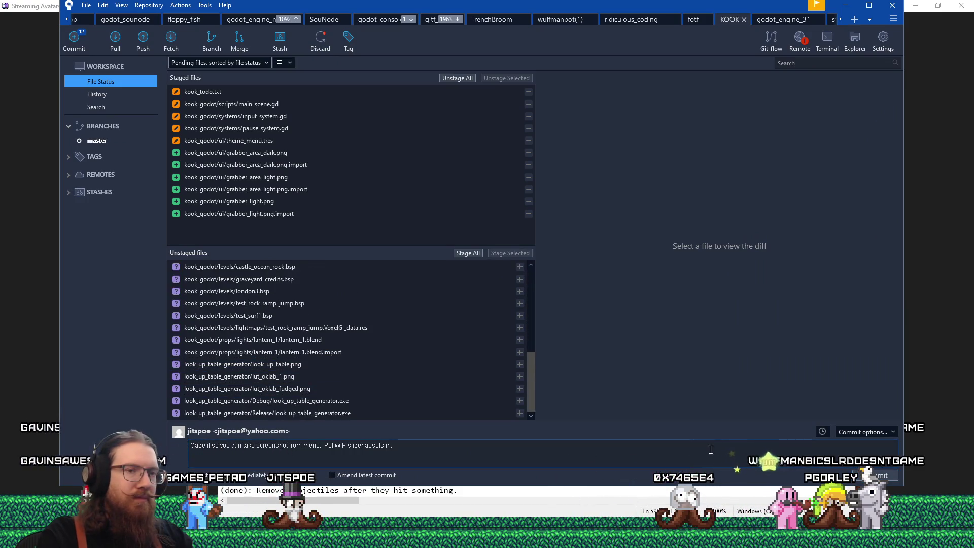
key("ctrl+Return")
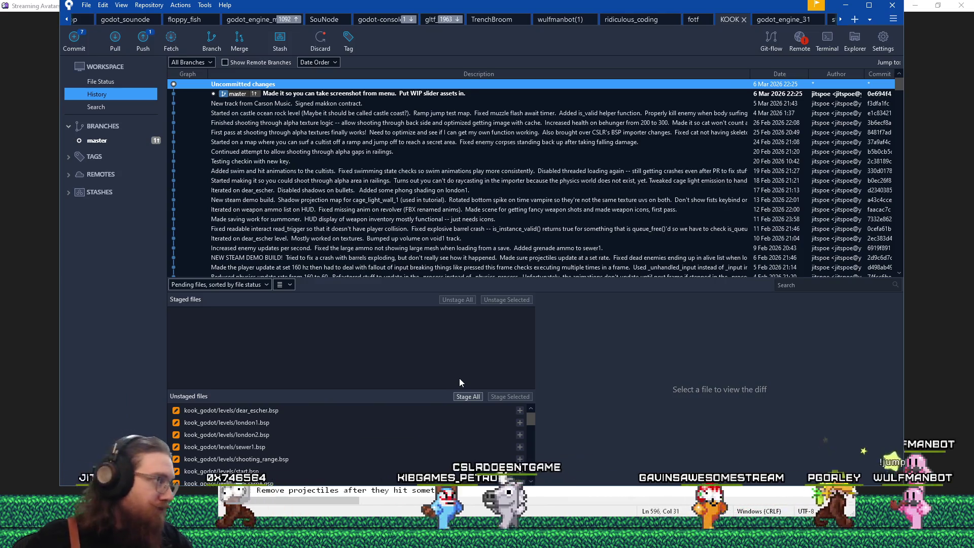
left_click(845, 4)
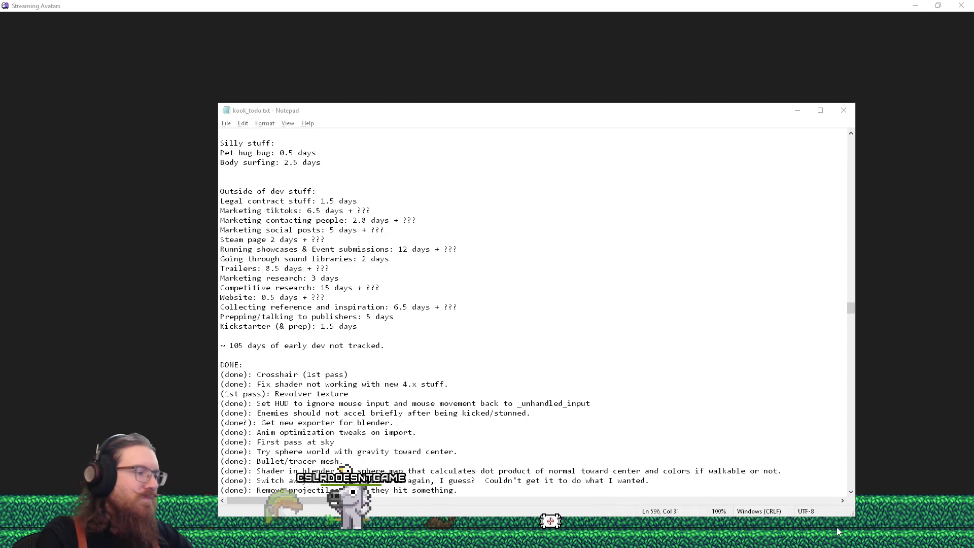
Step: Open the Windows Run dialog to enter a folder path
key("super+r")
Step: Open e:\projects\fotf in a larger, repositioned Explorer window and launch the Godot project
type("e:\\")
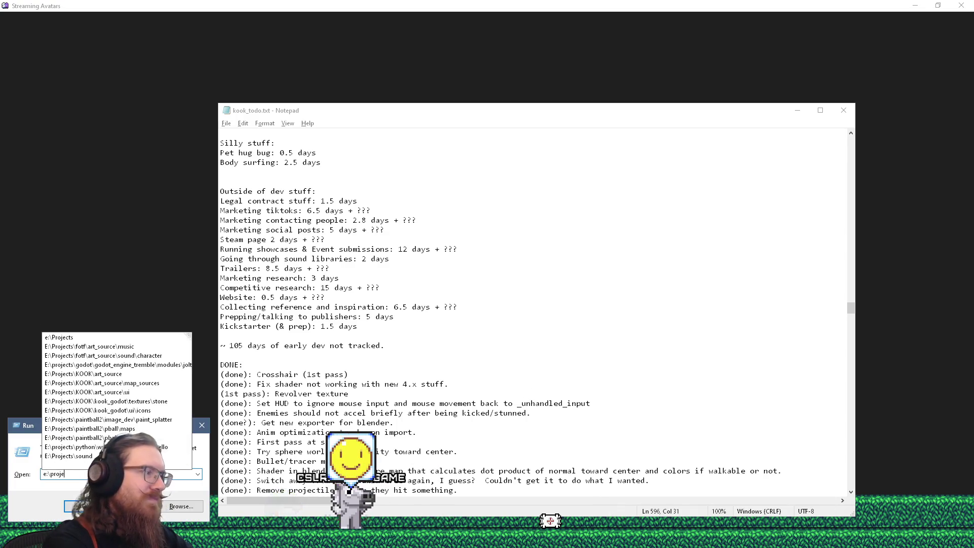
key("Return")
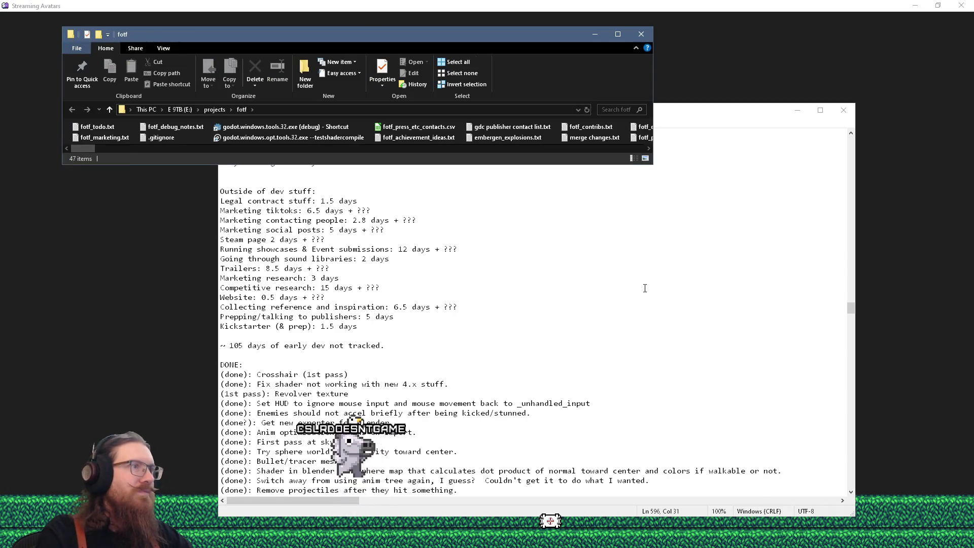
left_click_drag(650, 169, 673, 408)
left_click_drag(362, 34, 622, 71)
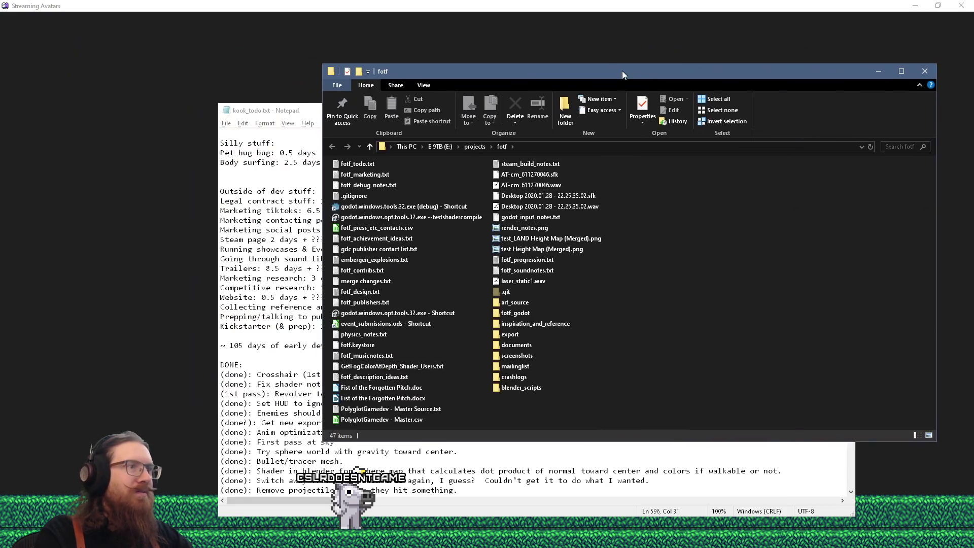
double_click(435, 315)
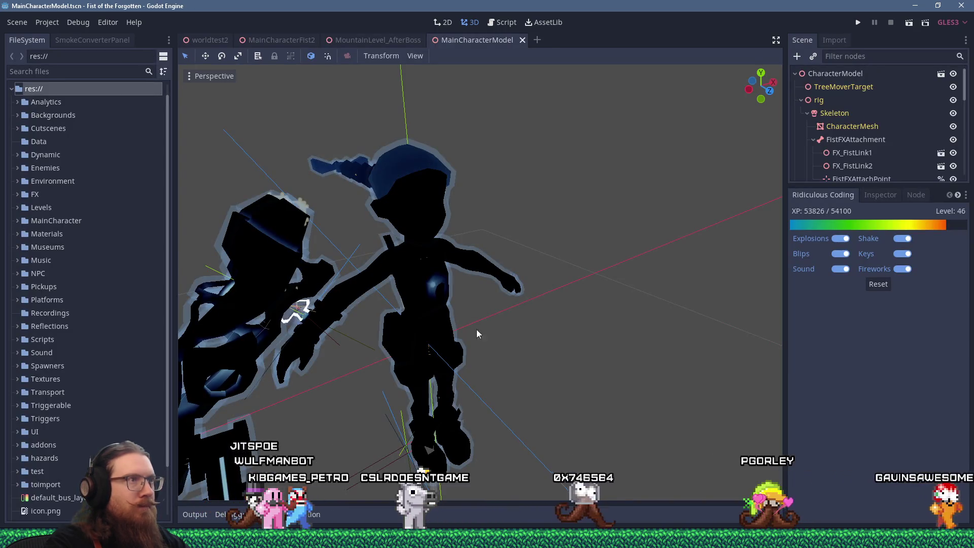
left_click_drag(492, 313, 558, 282)
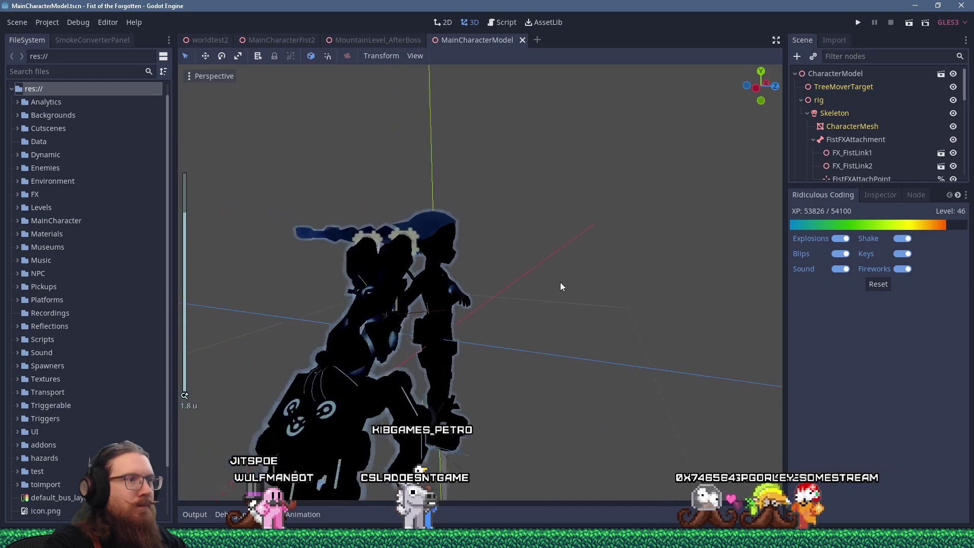
key("alt+Tab")
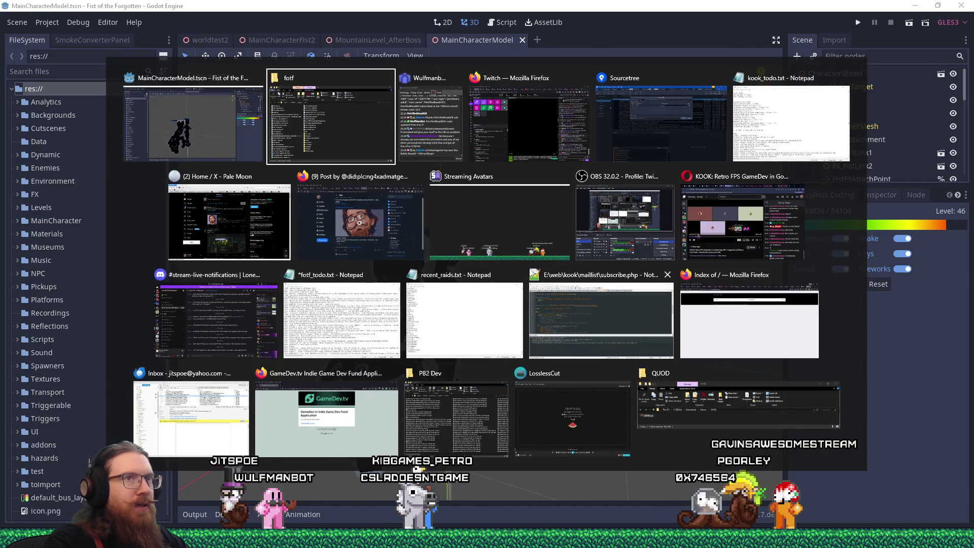
key("Escape")
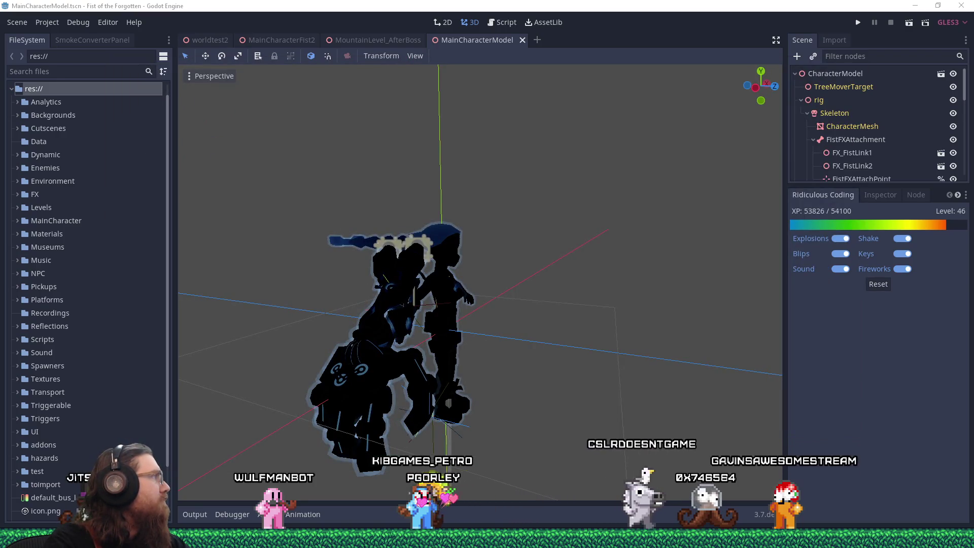
key("alt+Tab")
key("super+shift+Right")
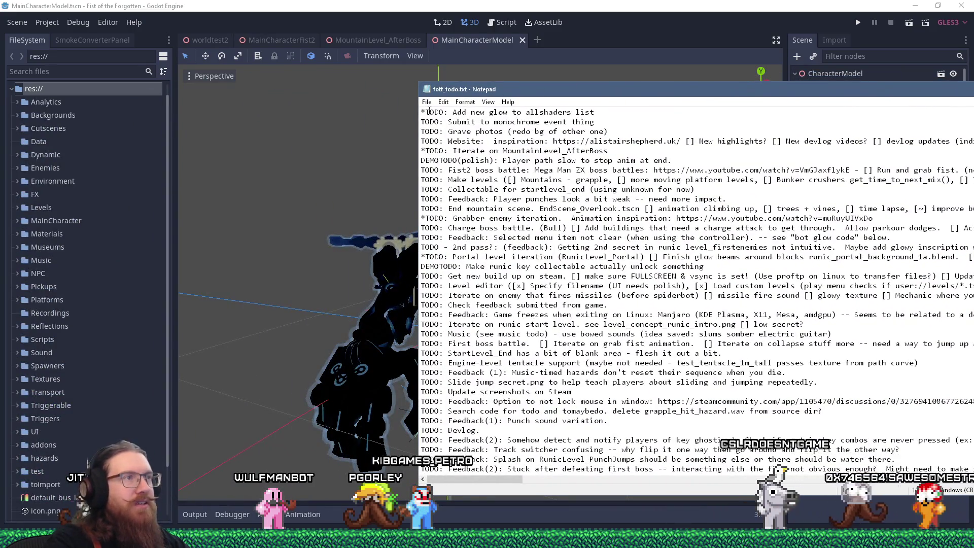
key("shift+Down")
left_click(547, 4)
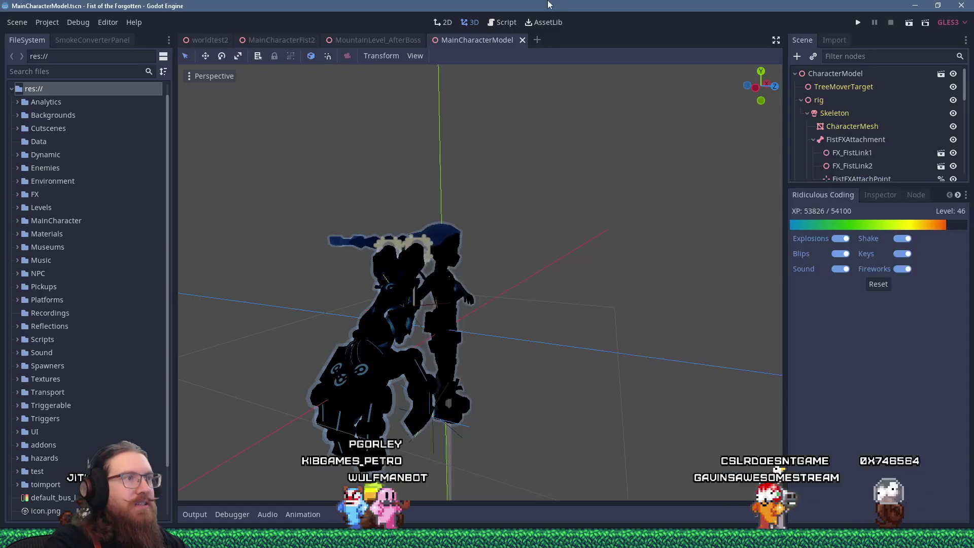
scroll(419, 303, "up", 5)
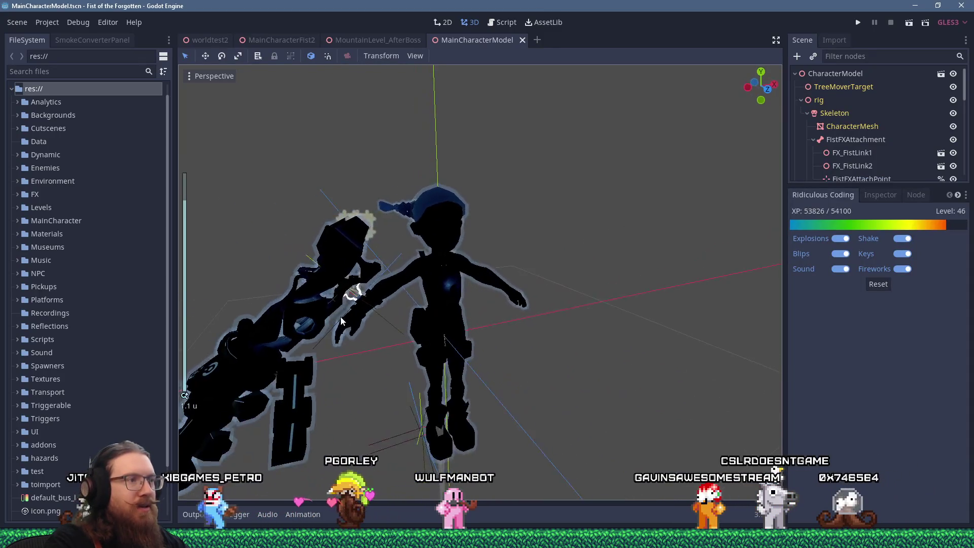
scroll(406, 290, "up", 5)
mouse_move(403, 289)
left_mouse_down()
mouse_move(547, 252)
mouse_move(437, 278)
mouse_move(514, 267)
left_mouse_up()
scroll(437, 278, "down", 8)
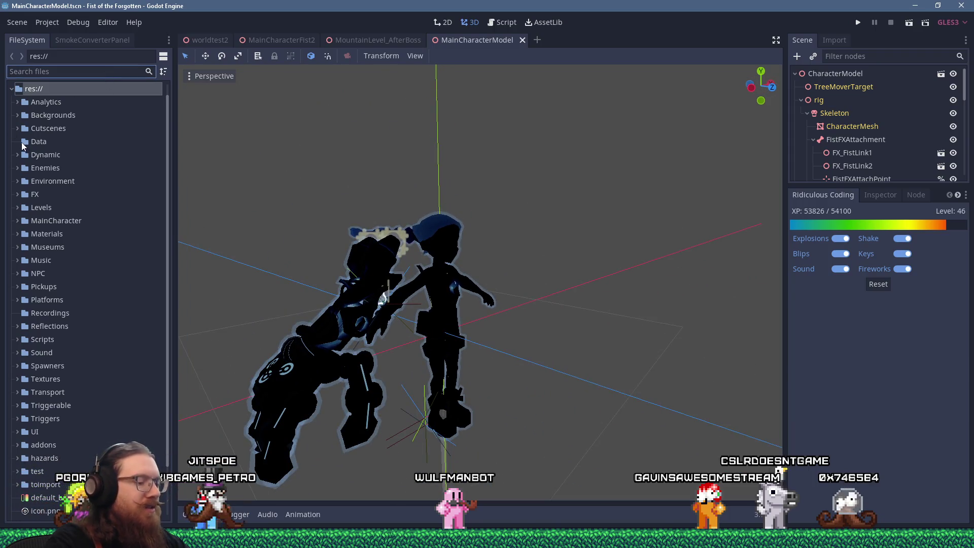
type("allsh")
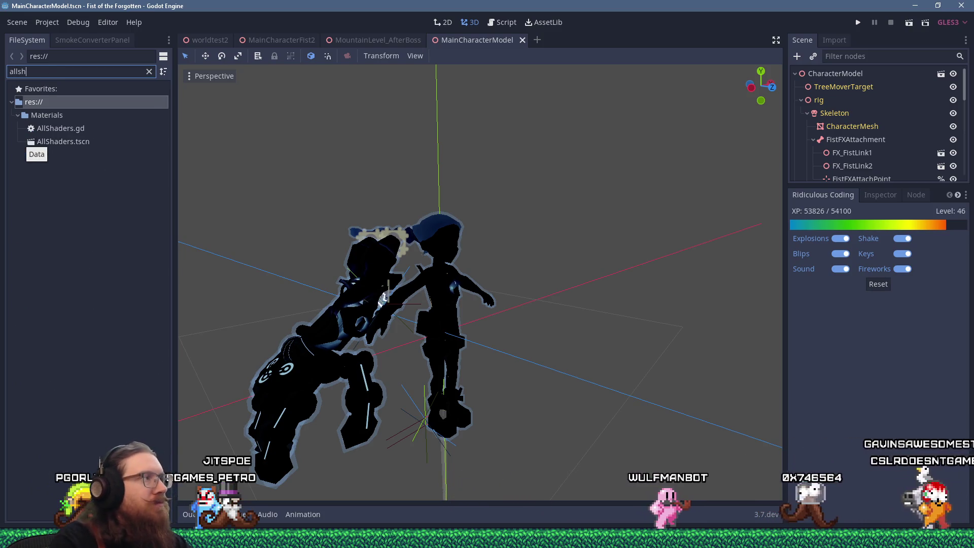
Step: Open AllShaders.tscn and show its root node's Shaders Skeleton array properties
left_click(56, 146)
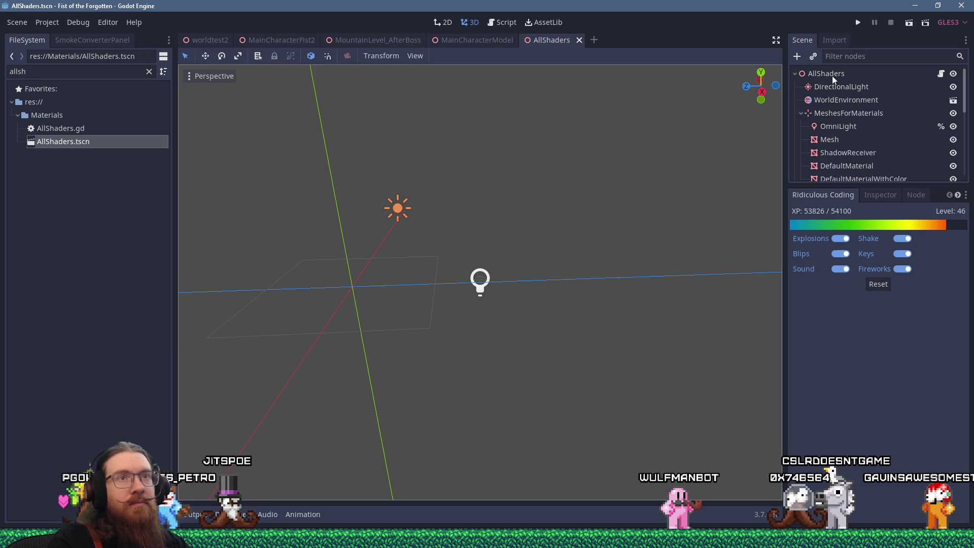
left_click(833, 75)
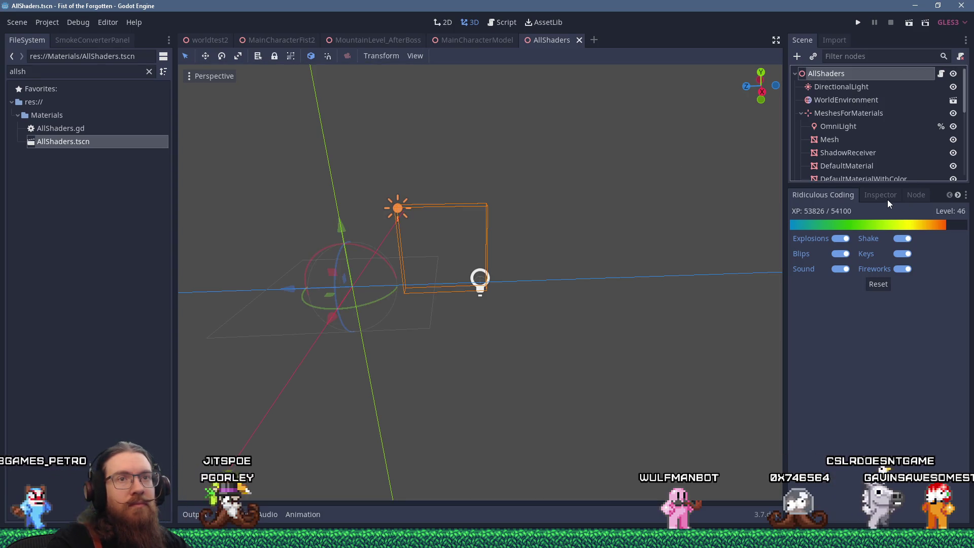
left_click(887, 198)
Step: Add a new empty slot 13 to the Shaders Skeleton material array
scroll(936, 307, "down", 3)
scroll(945, 313, "down", 10)
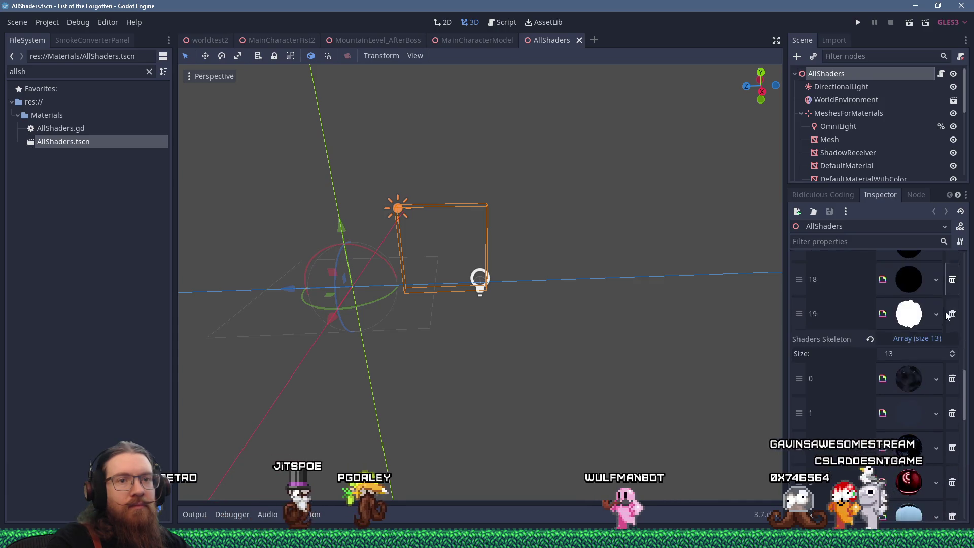
scroll(946, 315, "up", 15)
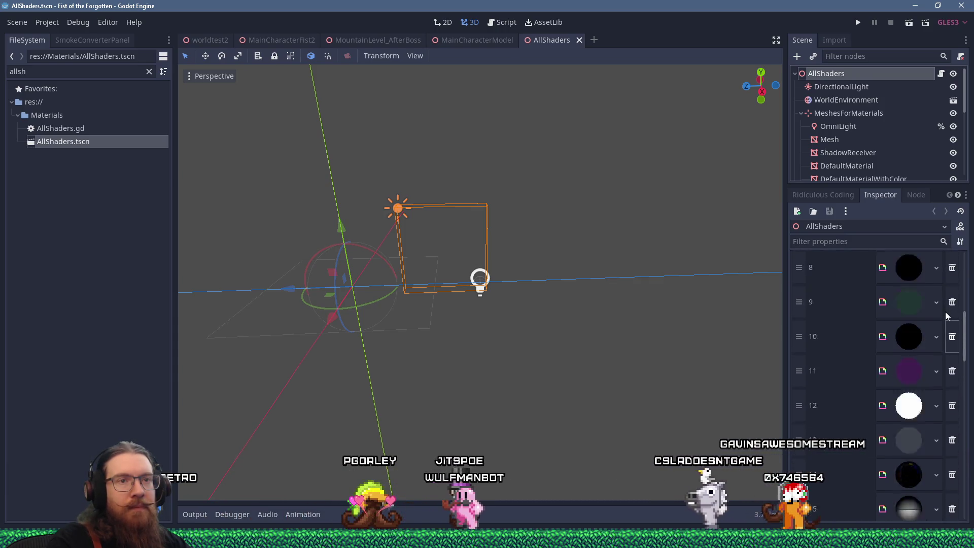
scroll(945, 315, "down", 15)
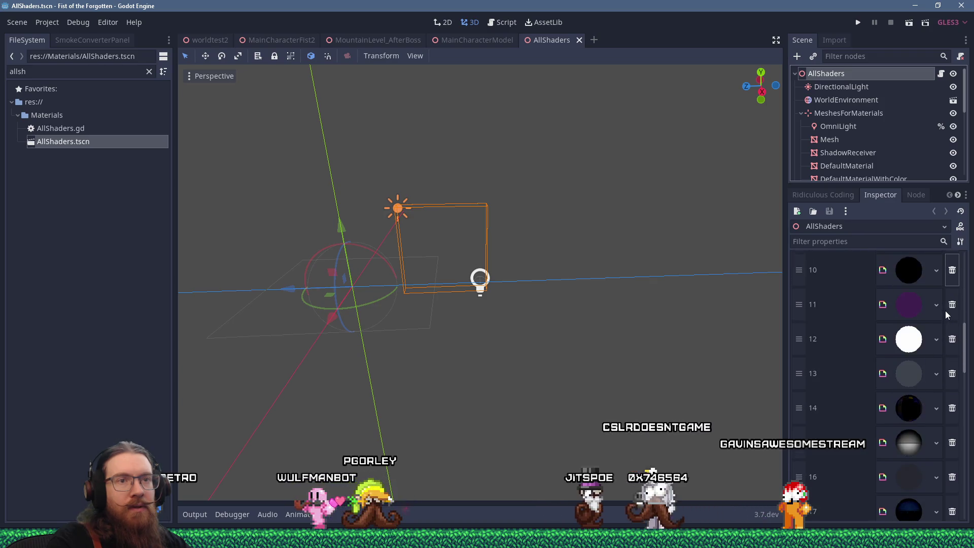
scroll(910, 303, "down", 9)
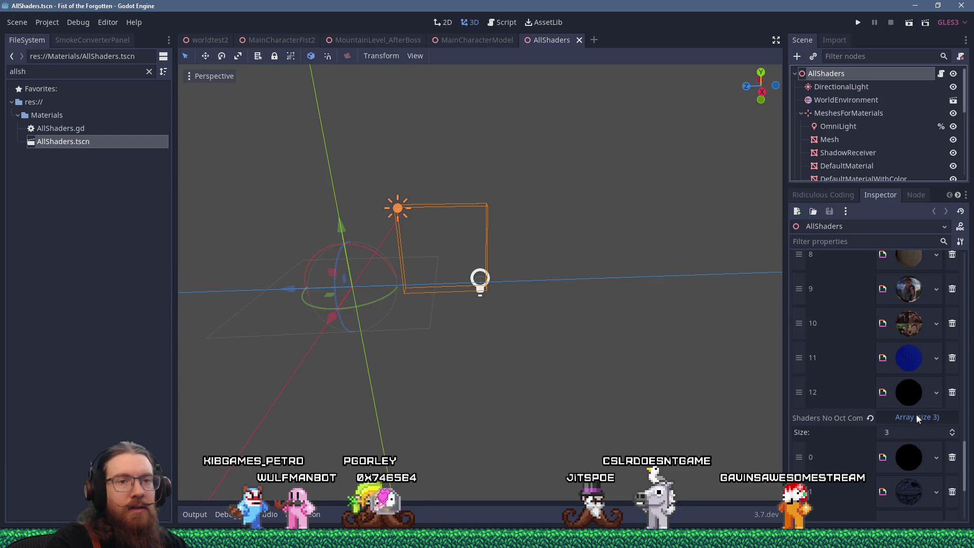
scroll(916, 414, "up", 11)
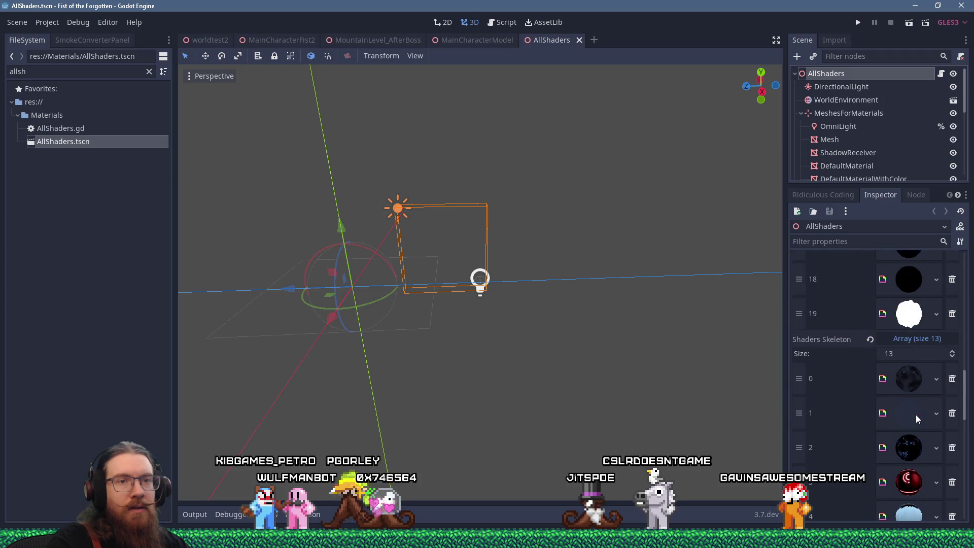
scroll(897, 403, "down", 5)
scroll(897, 402, "down", 5)
left_click(936, 384)
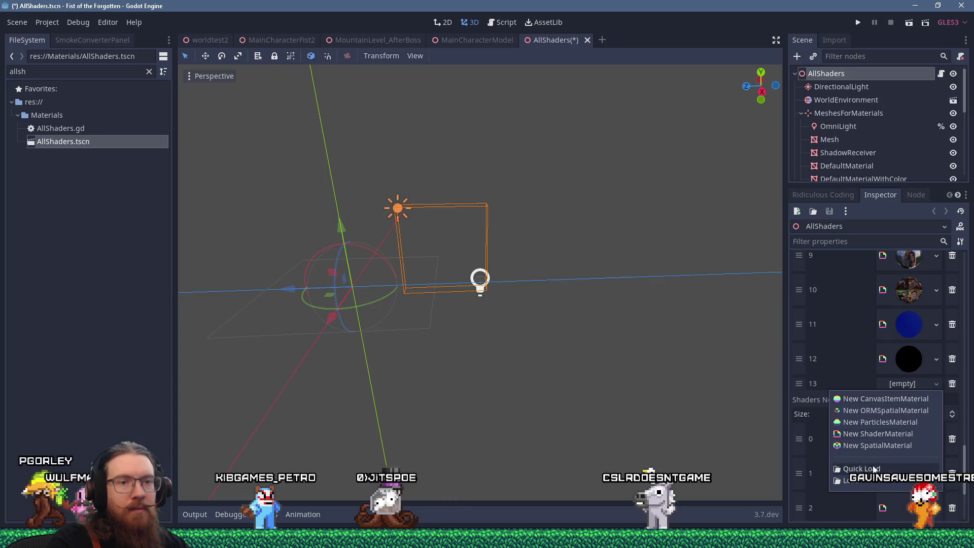
left_click(874, 469)
type("amulet")
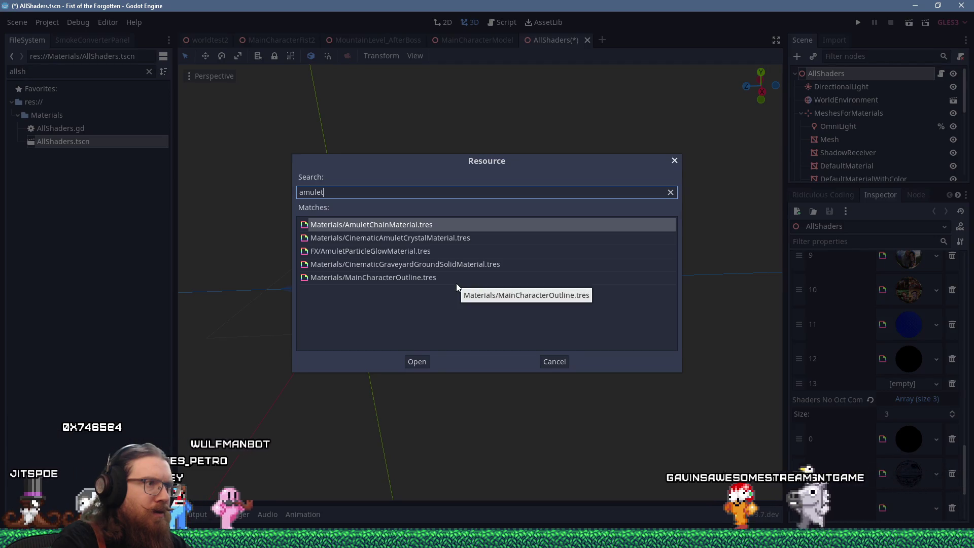
left_click_drag(356, 196, 245, 188)
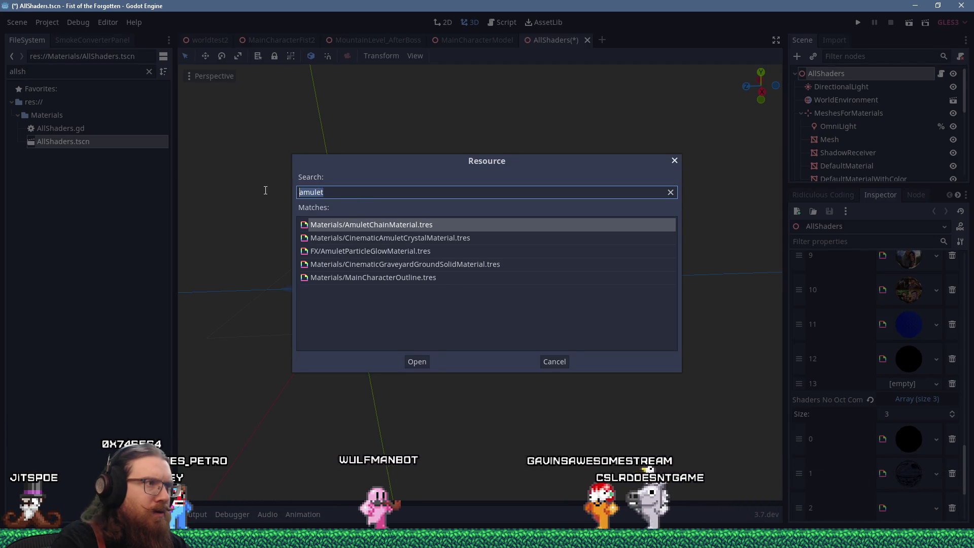
type("crystal")
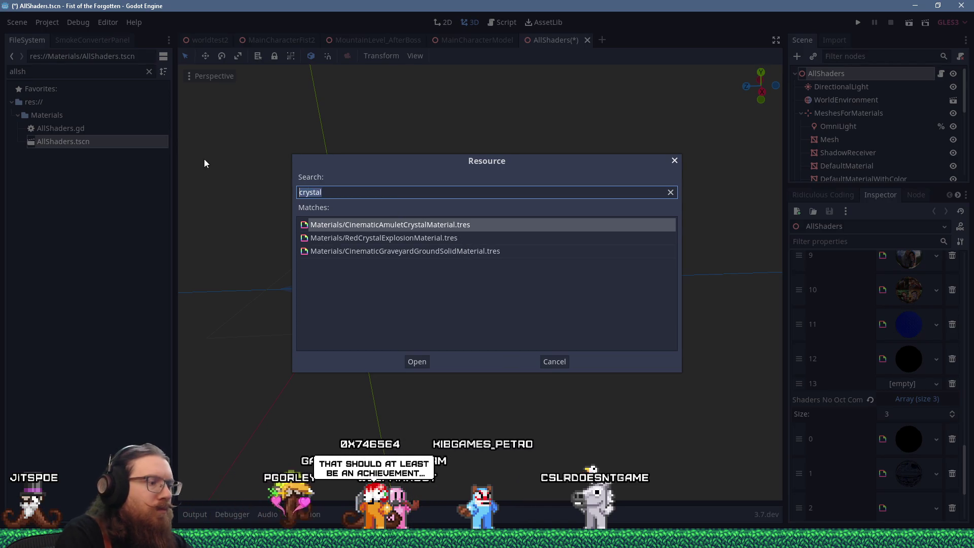
key("ctrl+a")
type("glow")
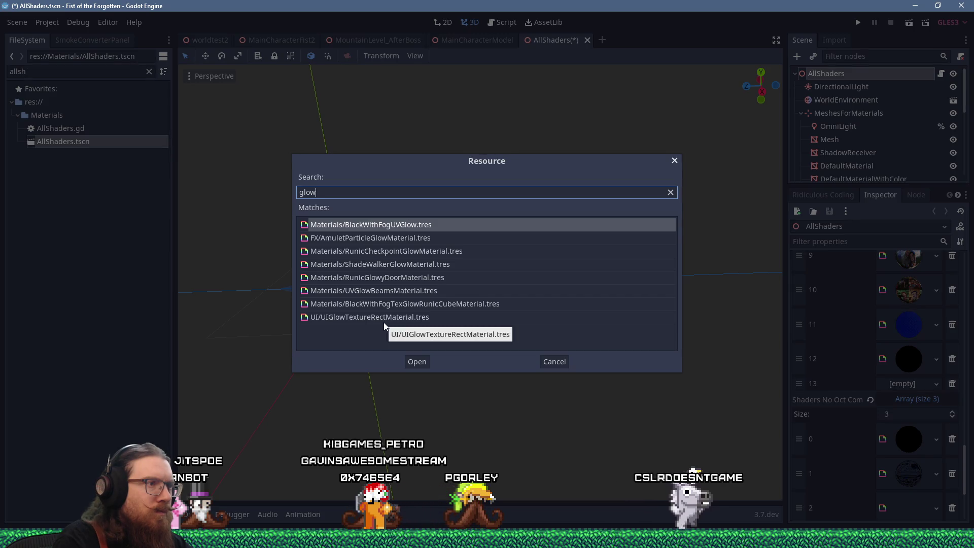
left_click(675, 160)
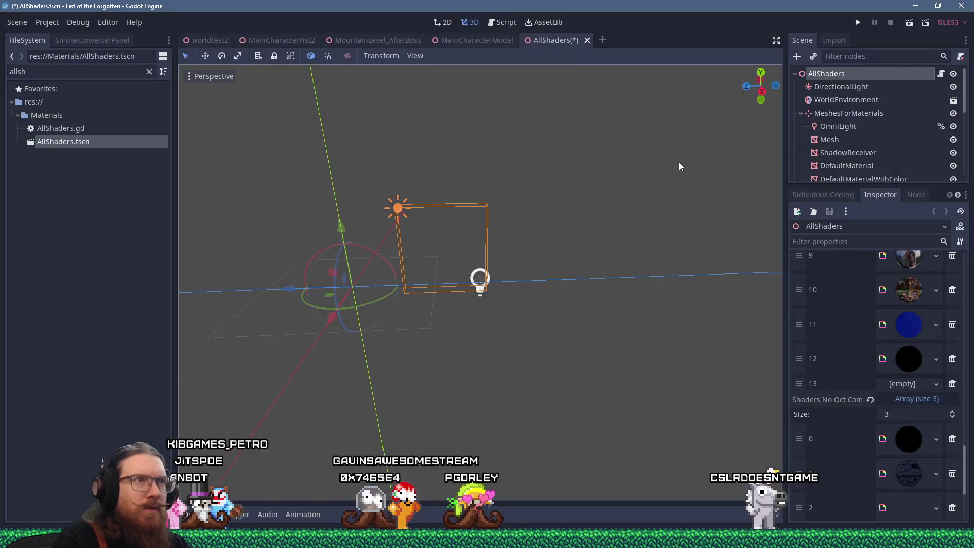
left_click(460, 39)
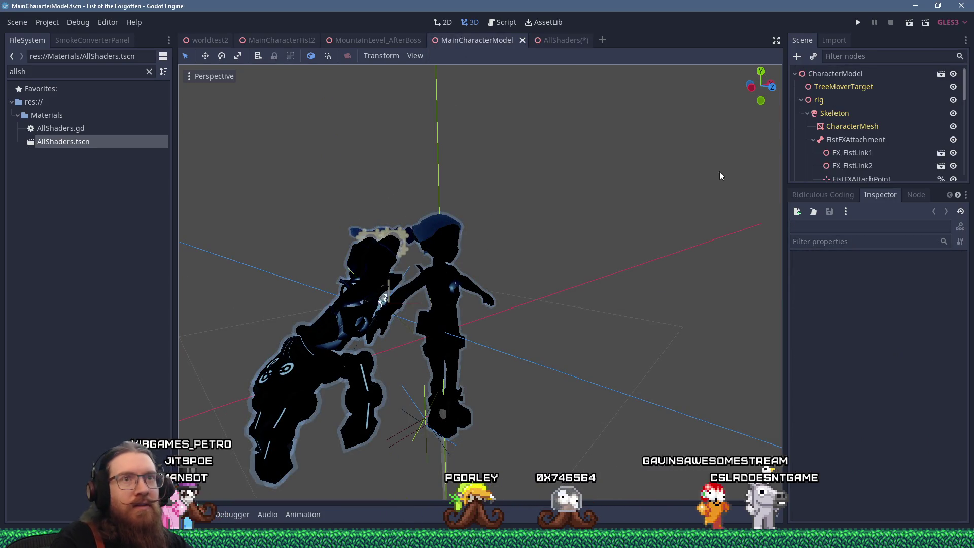
Step: Select the Overalls mesh and start saving its second material (slot 1) to its own file
scroll(834, 152, "down", 1)
scroll(853, 145, "up", 1)
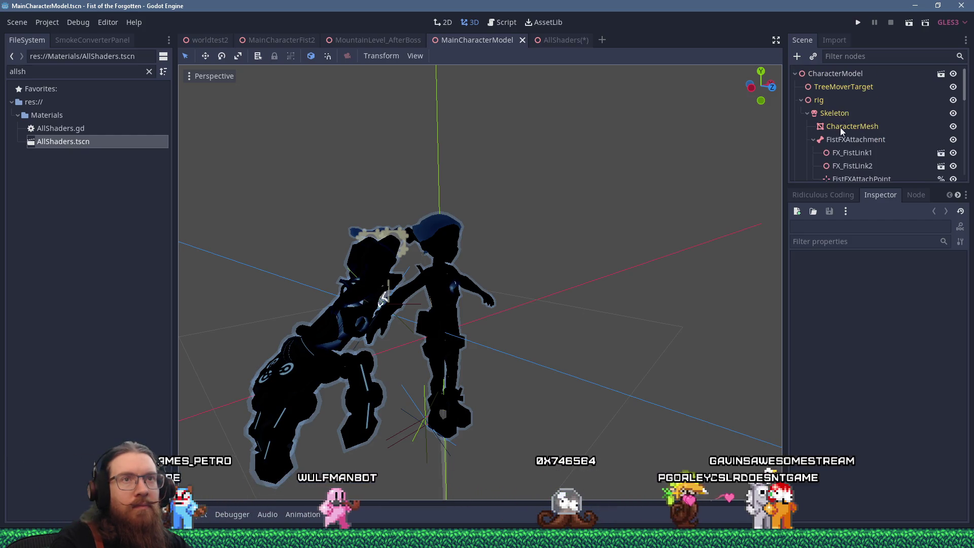
scroll(841, 146, "down", 2)
scroll(841, 147, "down", 3)
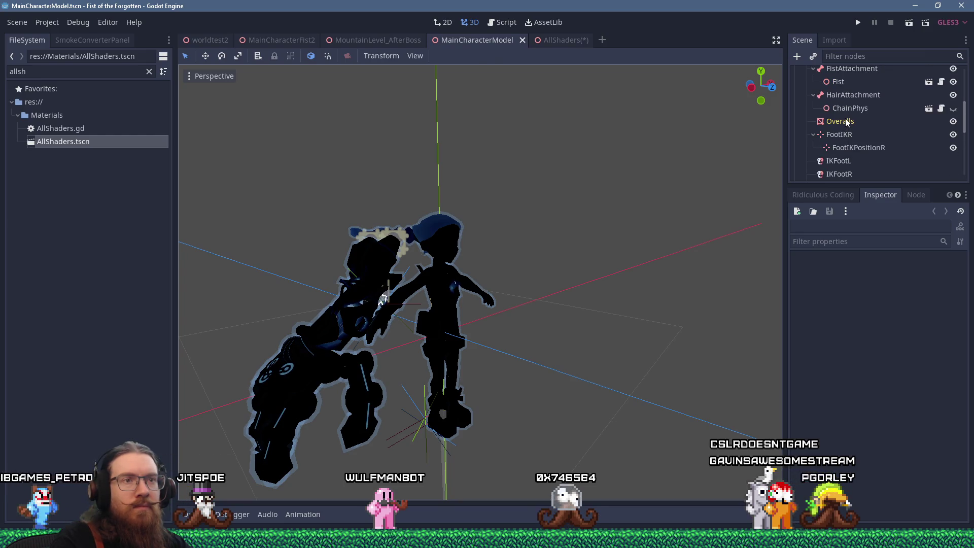
left_click(846, 123)
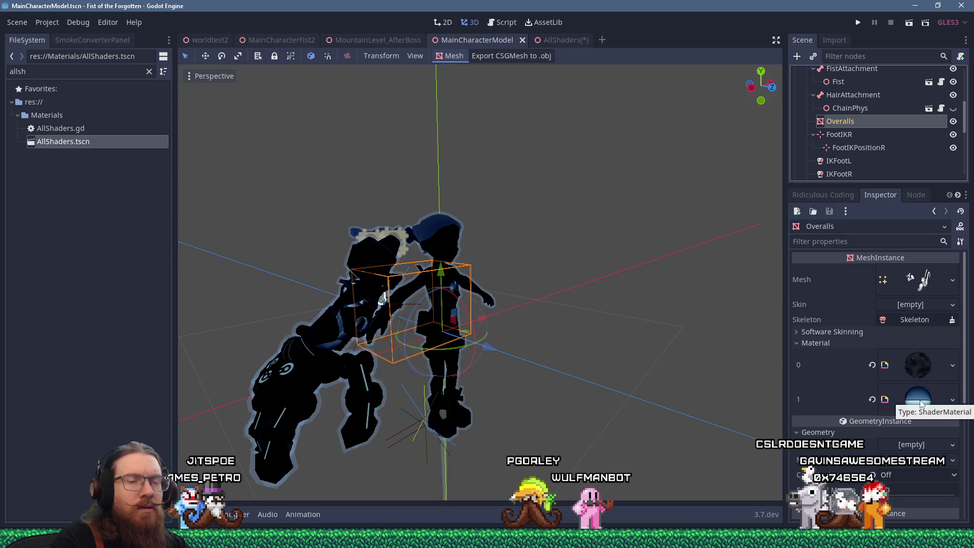
right_click(921, 400)
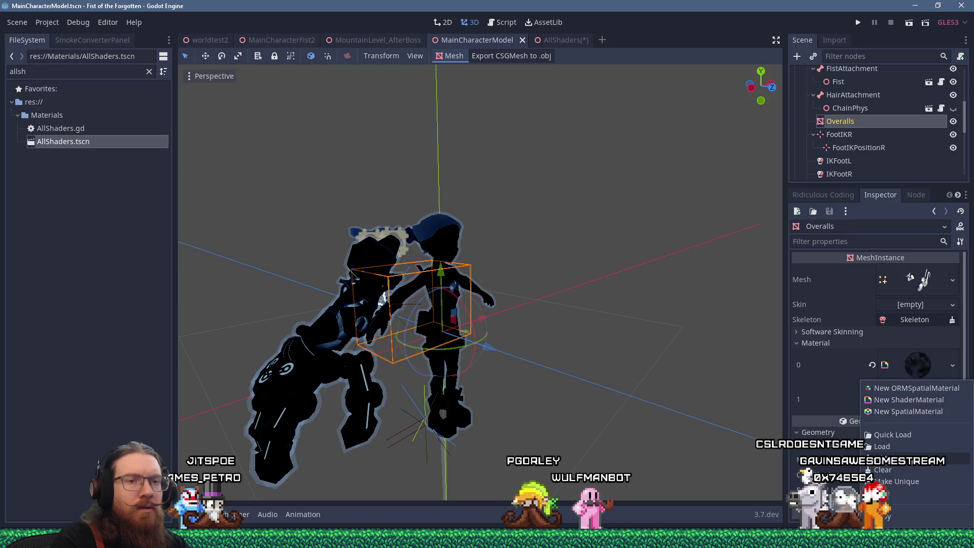
left_click(906, 489)
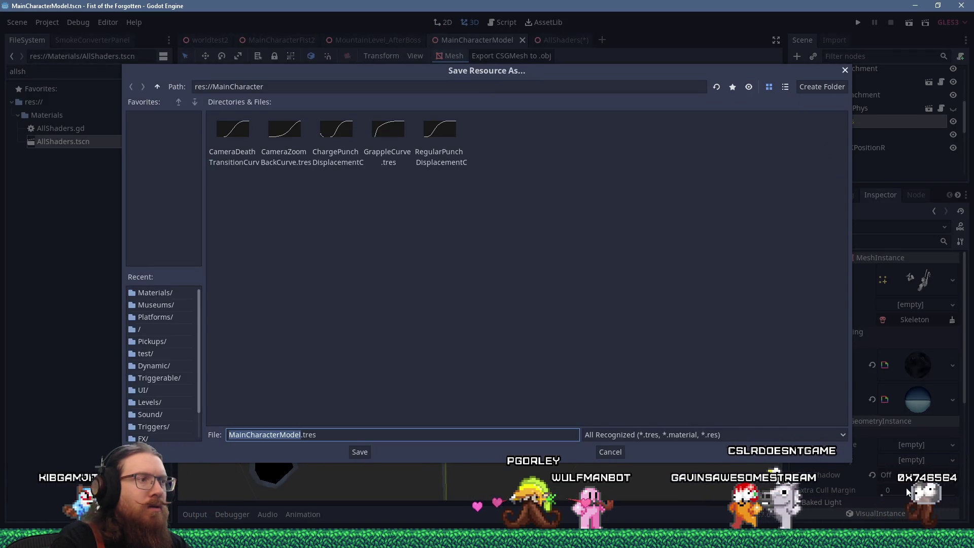
Step: In res://Materials, save the material file as AmuletCrystalGlowMaterial.tres
left_click(155, 87)
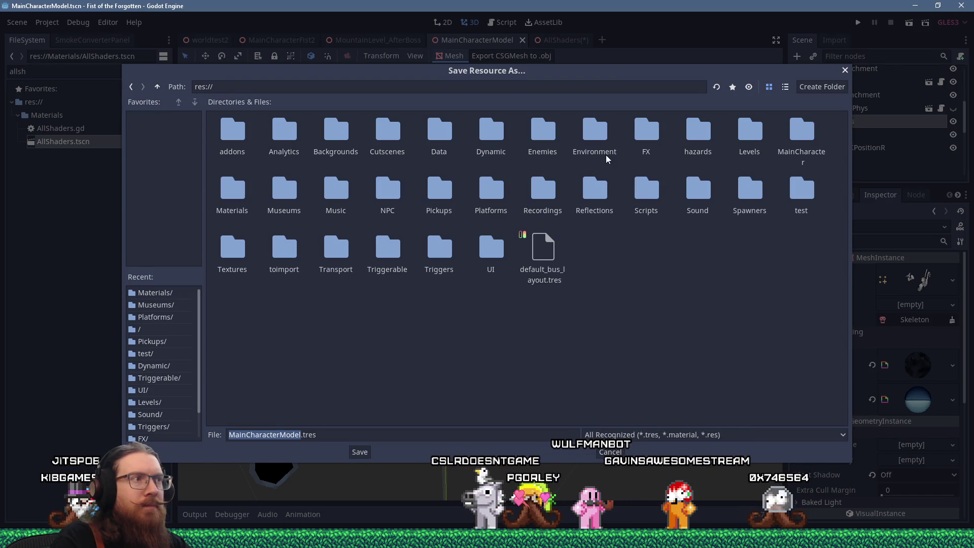
double_click(239, 198)
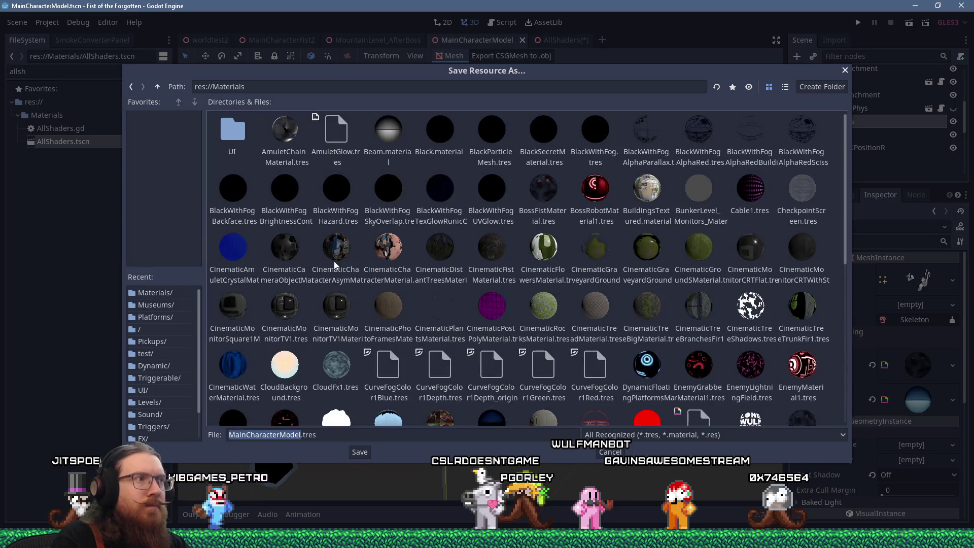
left_click(301, 434)
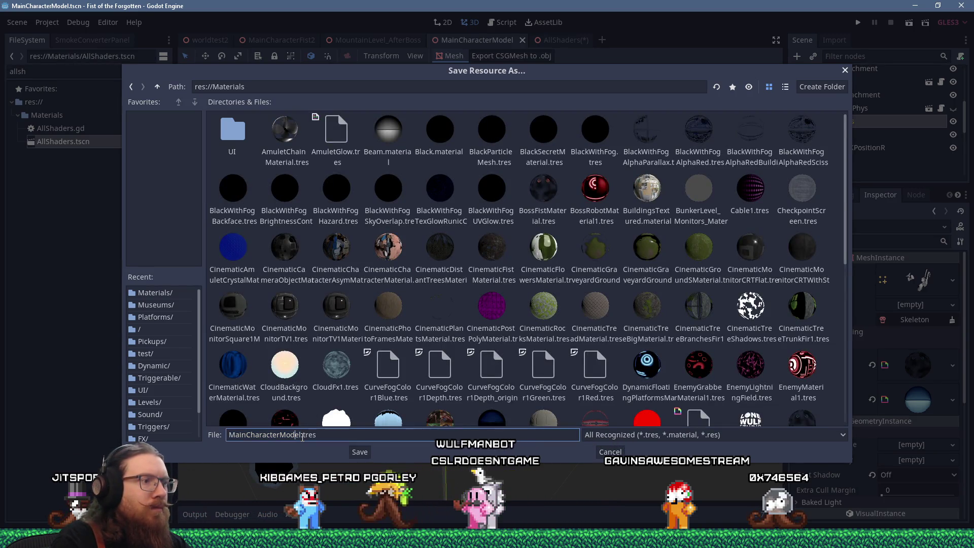
key("BackSpace")
key("BackSpace")
key("BackSpace")
type("A")
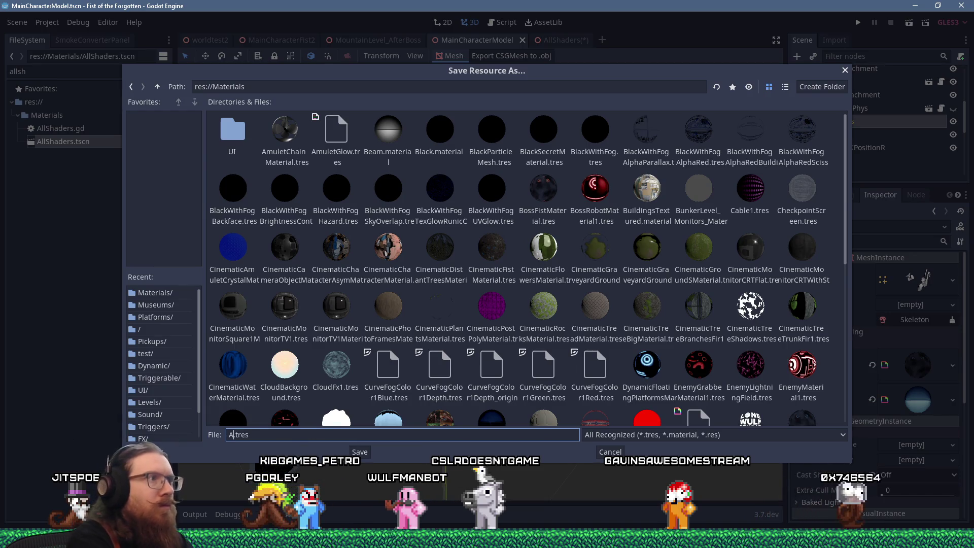
type("muletCrystalGlowMaterial")
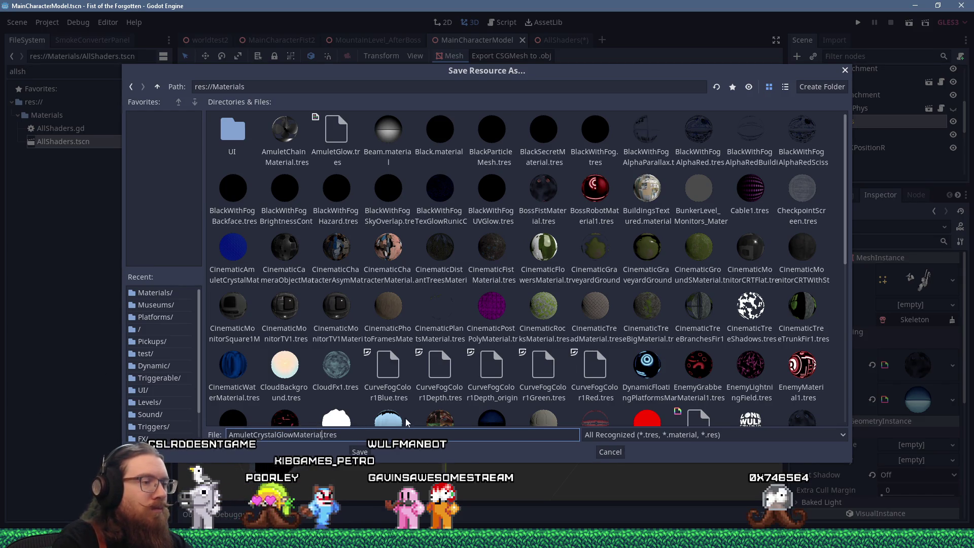
left_click(361, 452)
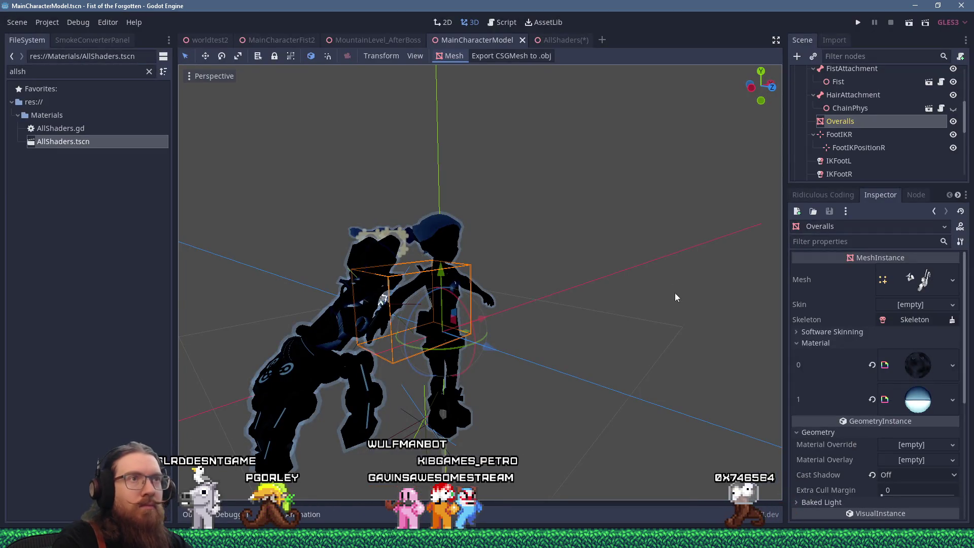
Step: Quick Load AmuletCrystalGlowMaterial into AllShaders' slot 13 and save AllShaders.tscn
left_click(562, 39)
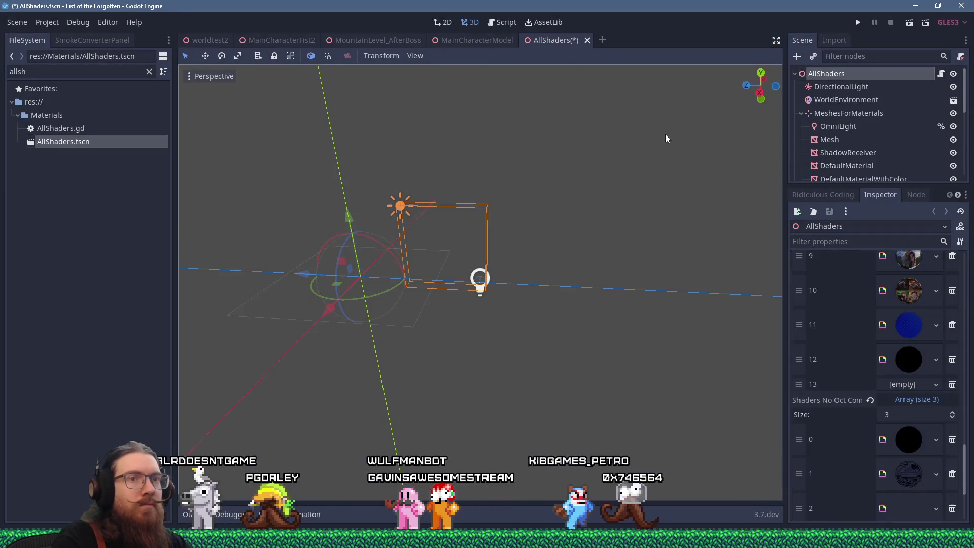
left_click(910, 384)
left_click(876, 469)
type("amulet")
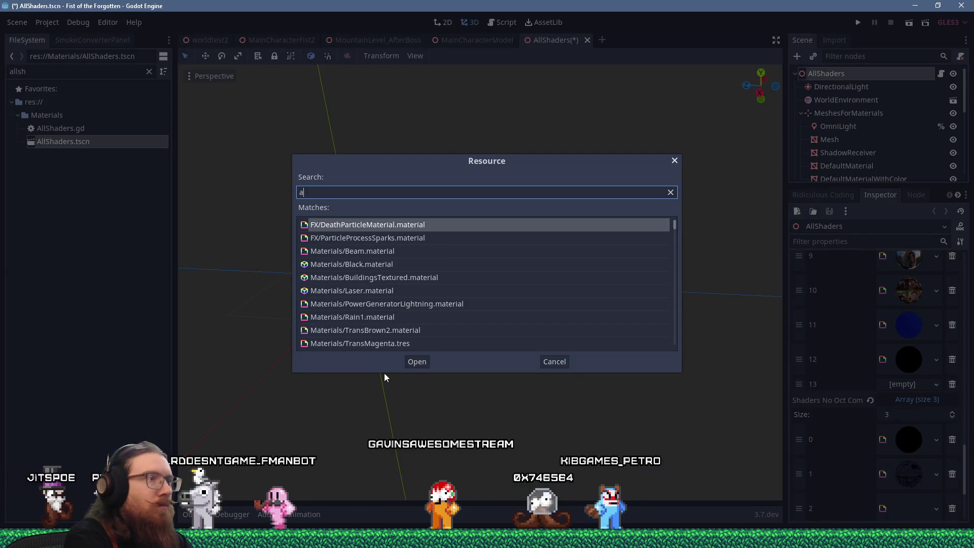
type("cry")
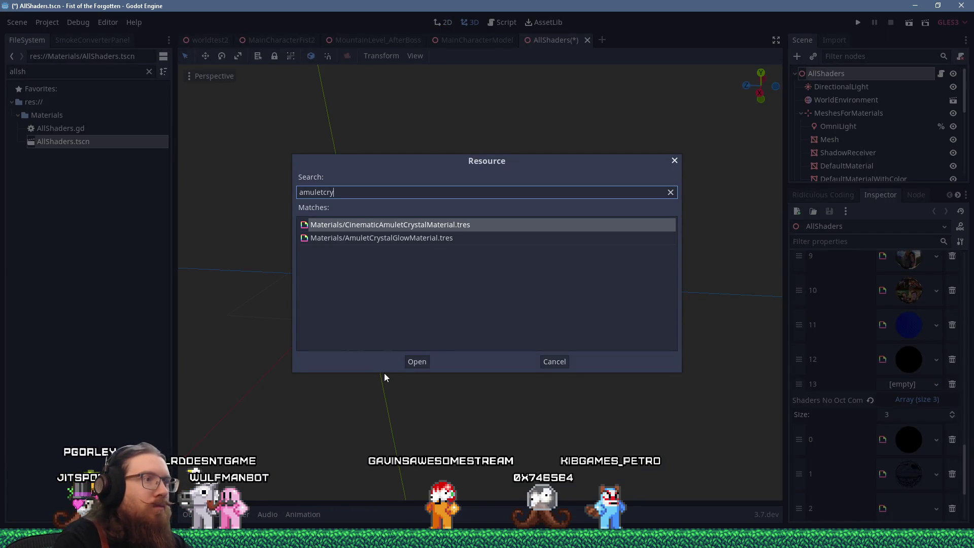
left_click(473, 237)
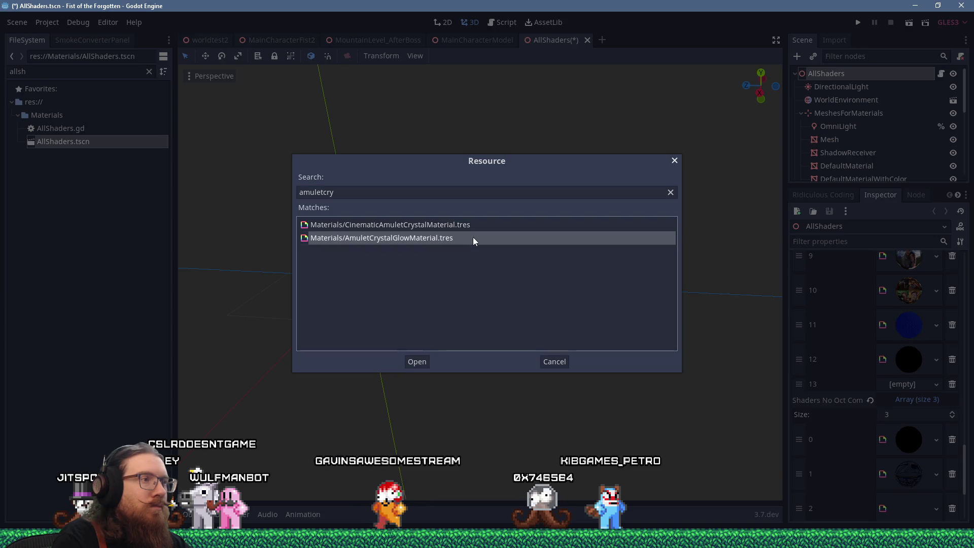
double_click(439, 240)
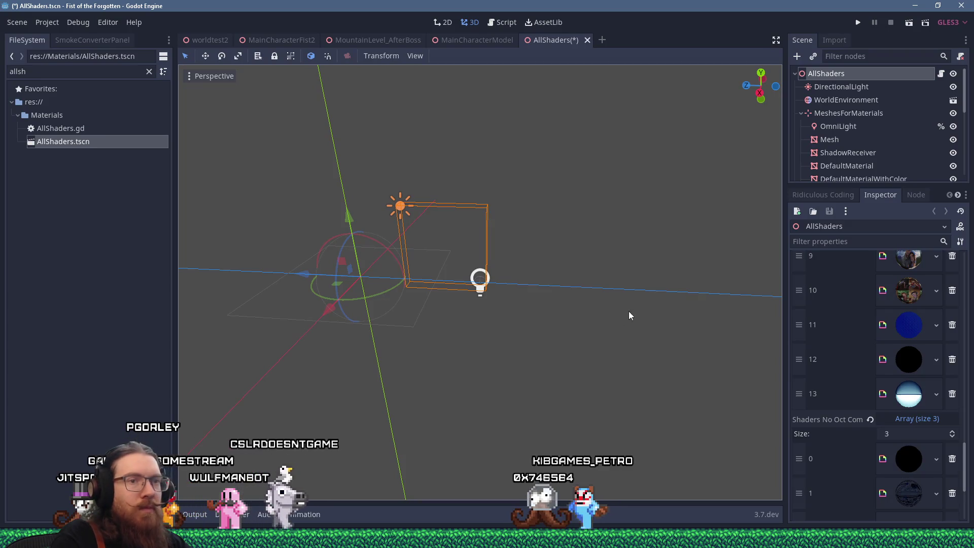
key("ctrl+s")
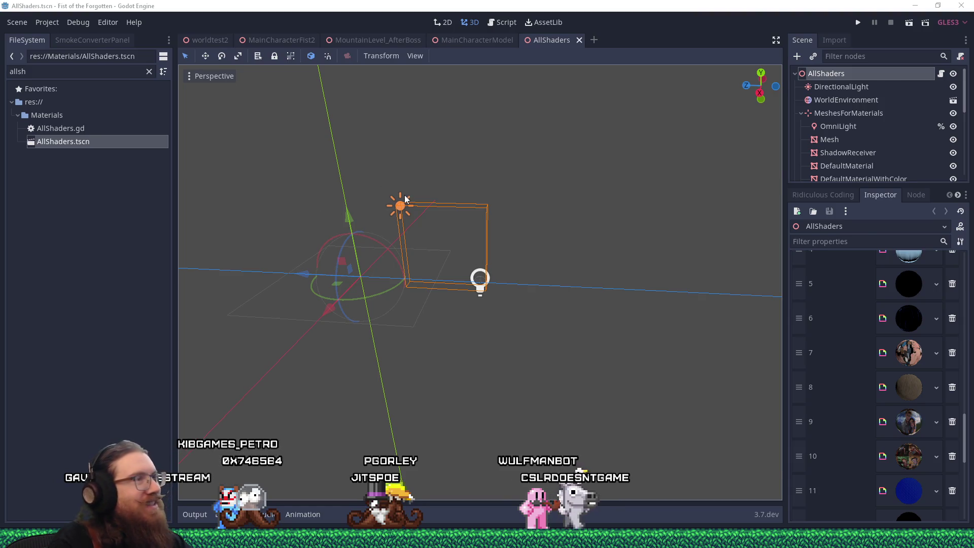
Step: Move 'Add new glow to allshaders list' to the bottom of fotf_todo.txt, replacing *TODO with (done)
key("alt+Tab")
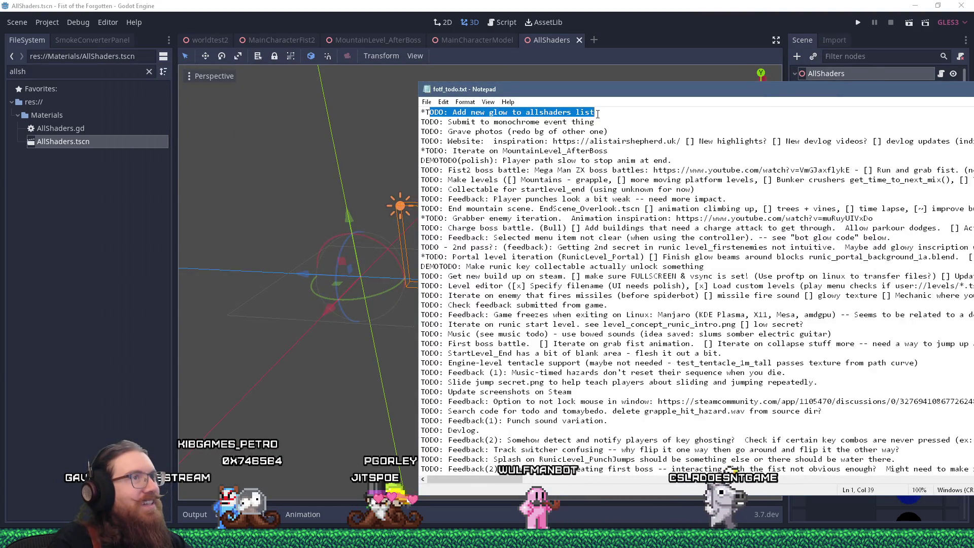
left_click(382, 159)
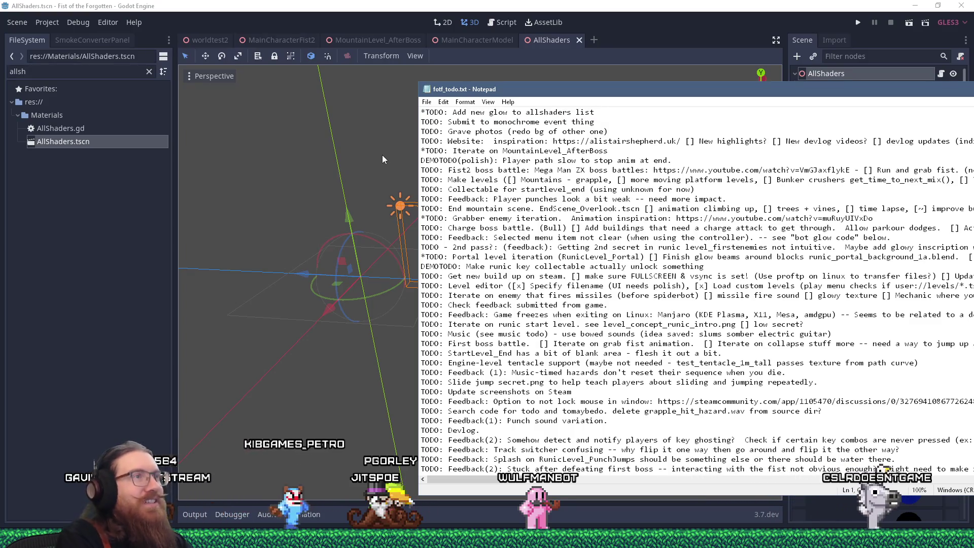
key("shift+Down")
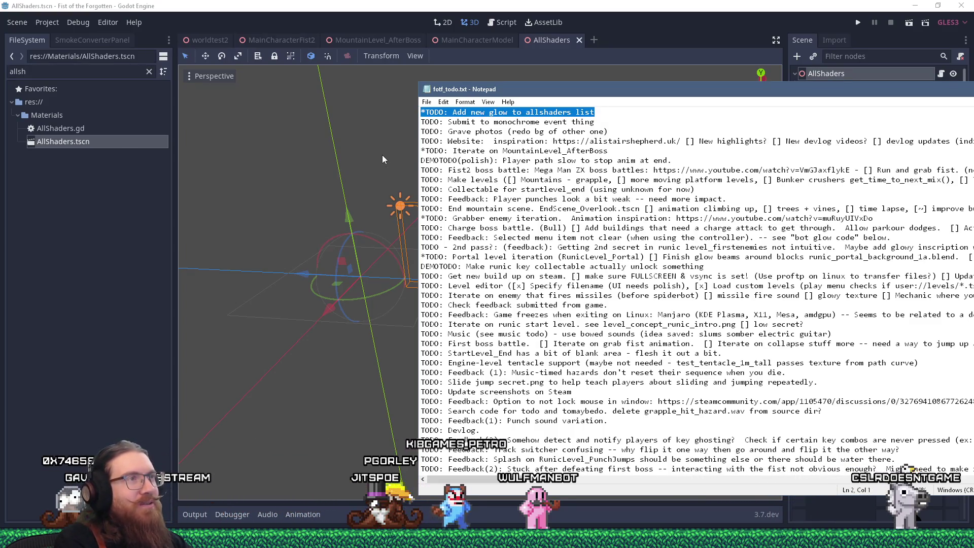
key("ctrl+x")
key("ctrl+End")
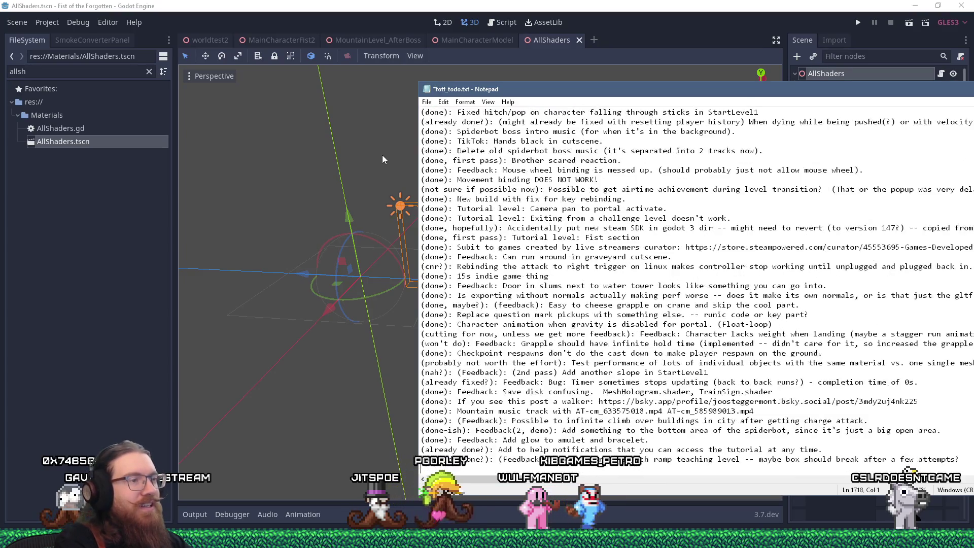
key("ctrl+v")
key("ctrl+shift+Right")
type("(done)")
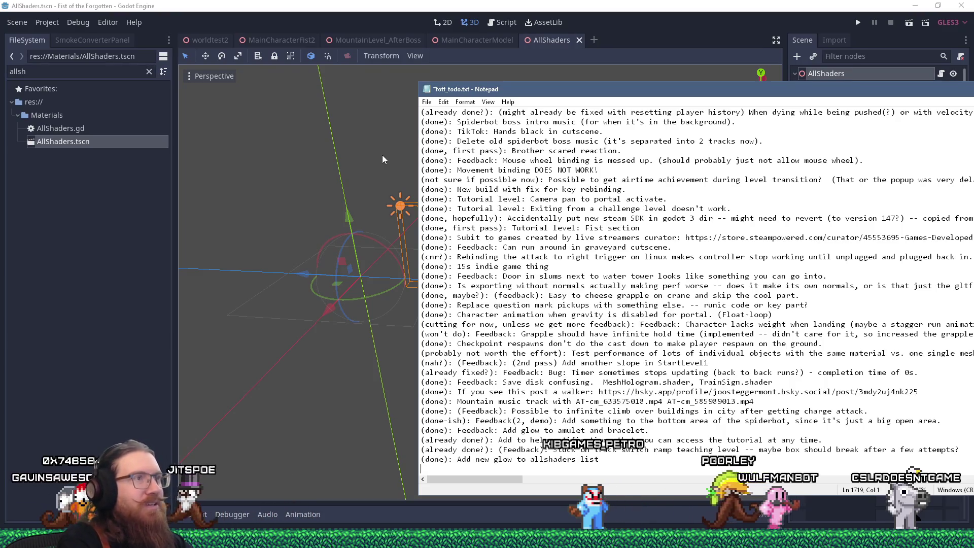
key("ctrl+Home")
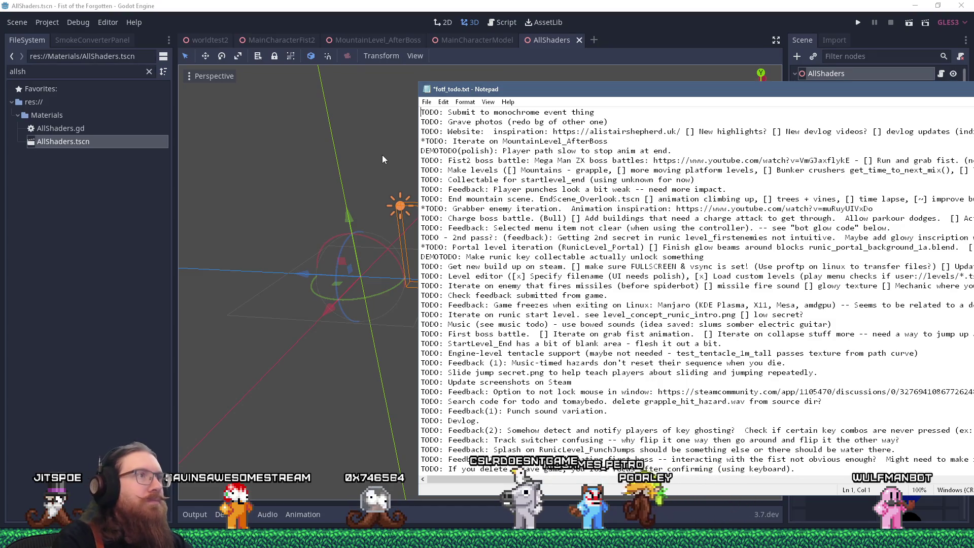
Step: Close the empty, AllShaders and MainCharacterModel scenes, leaving MountainLevel_AfterBoss
left_click(594, 40)
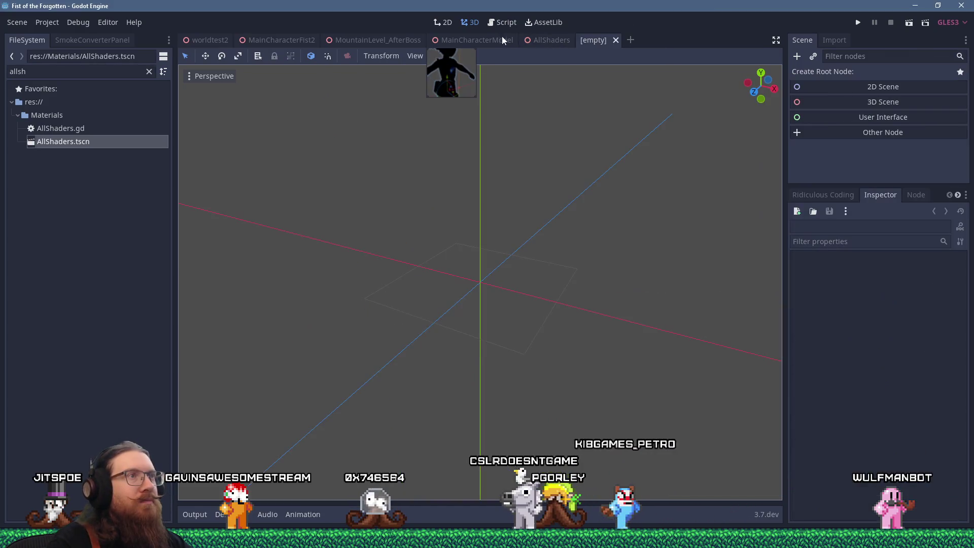
middle_click(583, 41)
middle_click(547, 40)
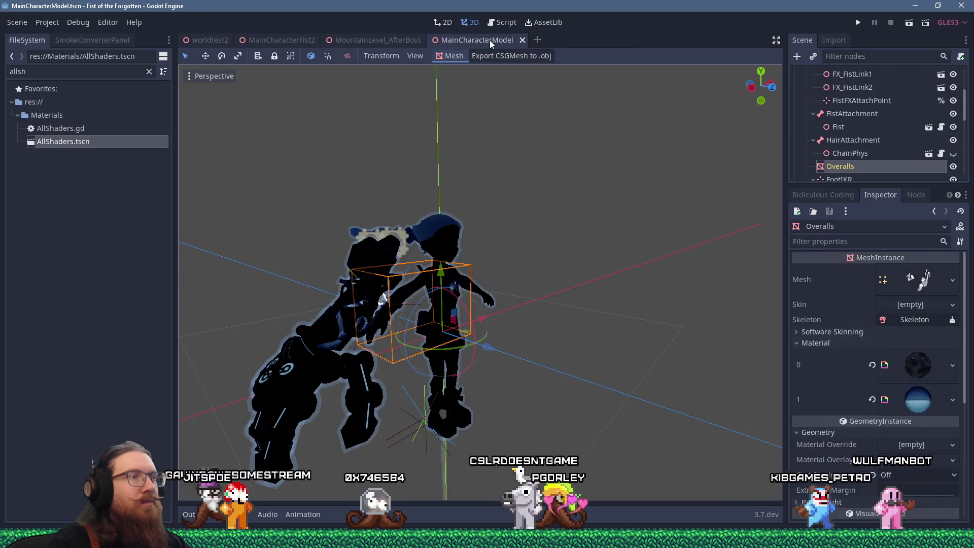
middle_click(489, 41)
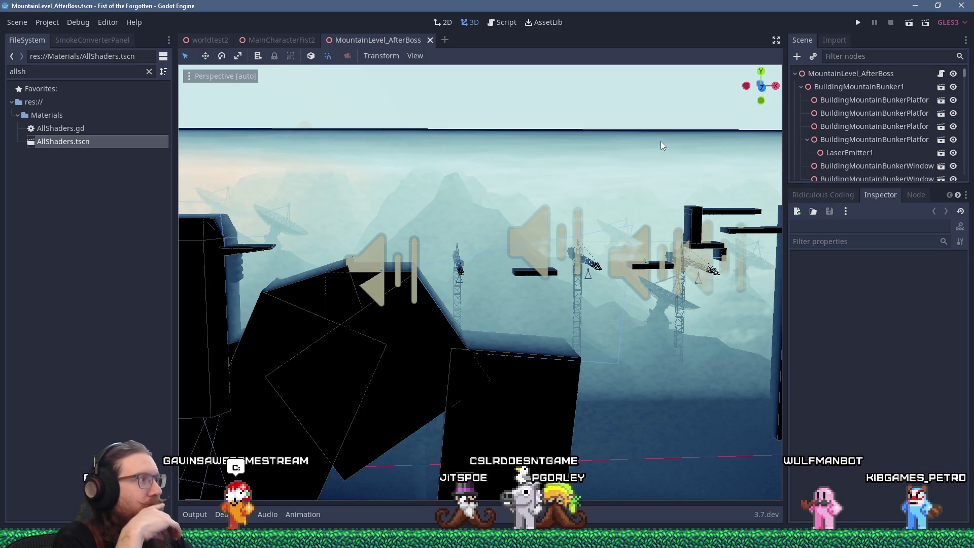
Step: Zoom and orbit in on the bunker tower from several distances
scroll(532, 299, "down", 5)
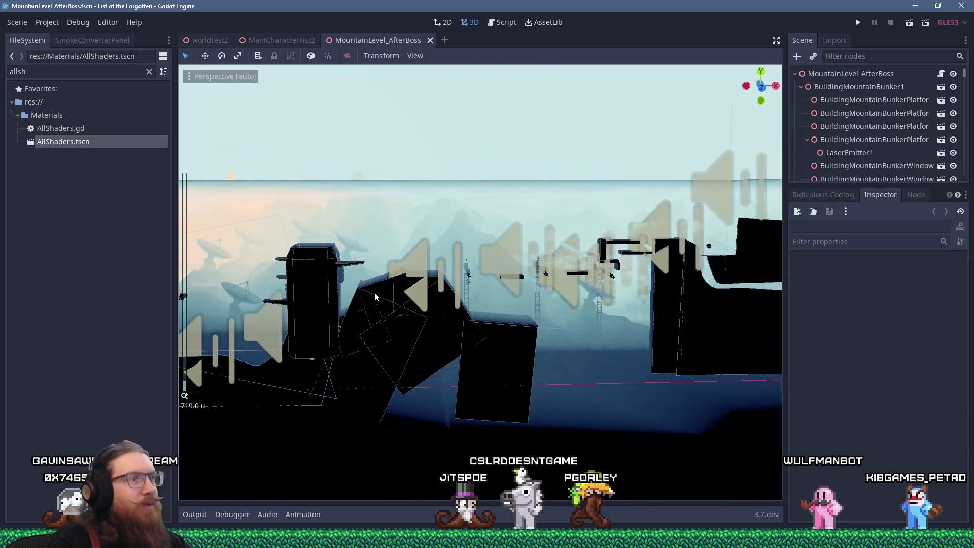
scroll(482, 262, "up", 8)
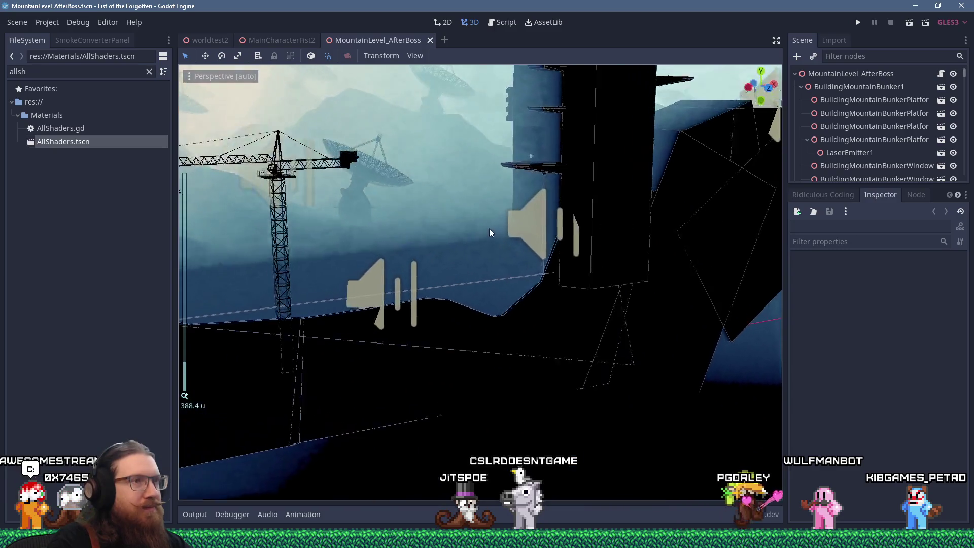
mouse_move(478, 250)
left_mouse_down()
mouse_move(468, 252)
mouse_move(558, 241)
mouse_move(446, 234)
mouse_move(457, 196)
left_mouse_up()
scroll(484, 185, "down", 4)
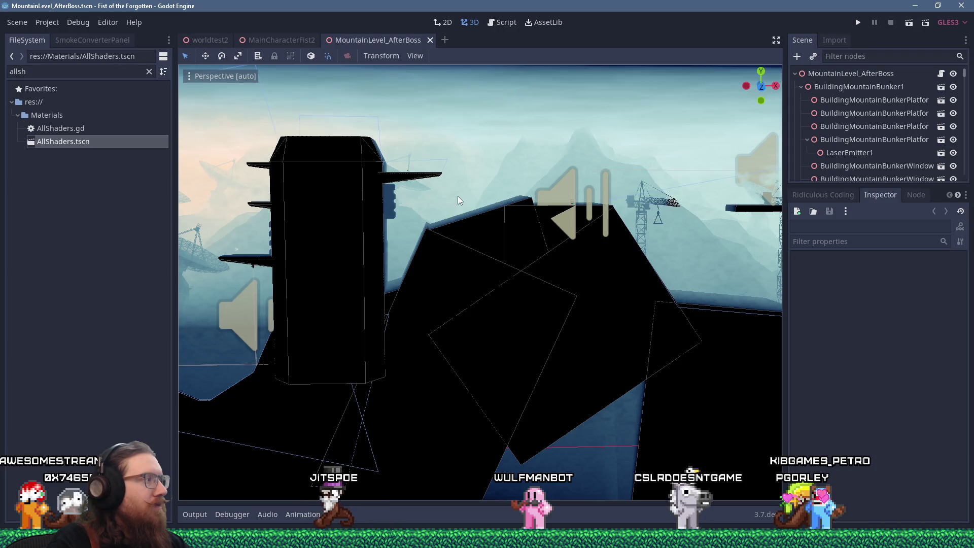
scroll(404, 245, "up", 3)
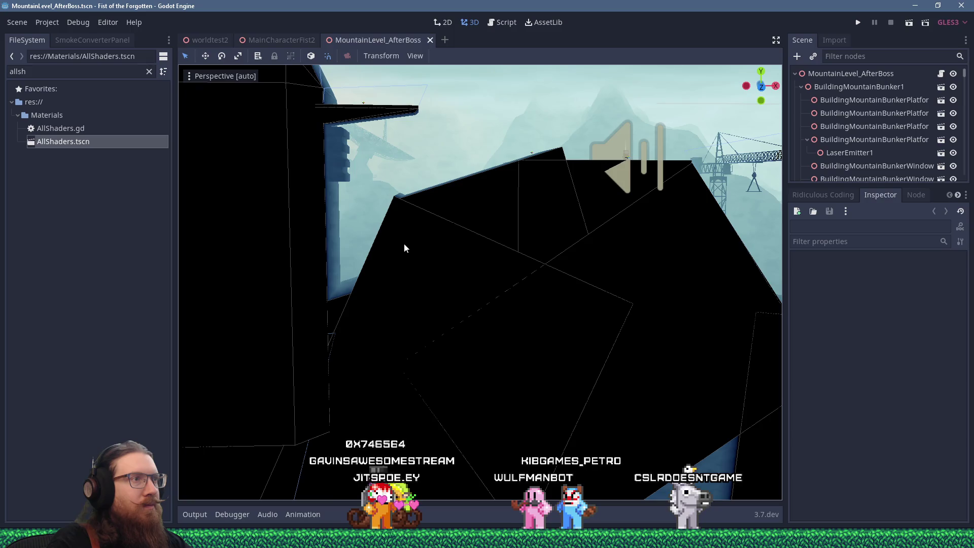
scroll(405, 244, "down", 3)
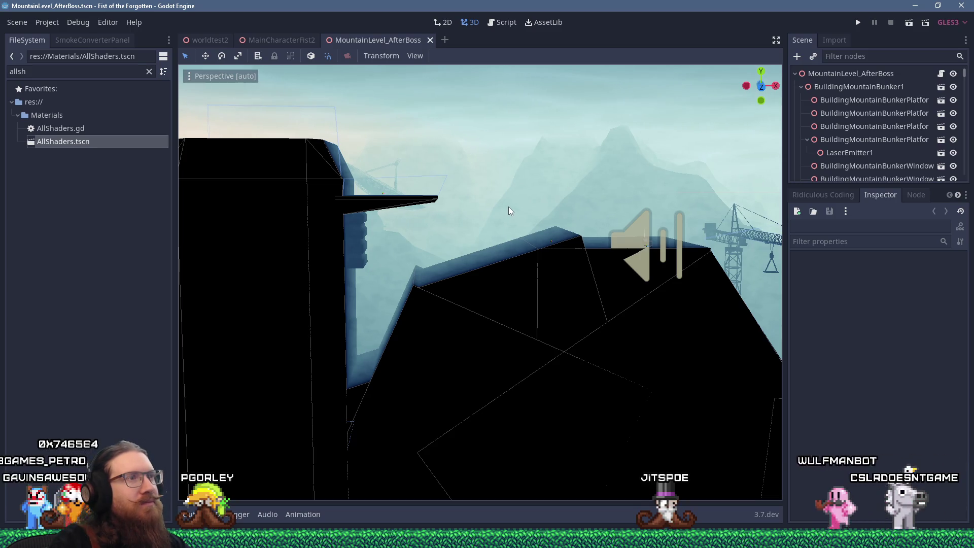
scroll(457, 264, "up", 8)
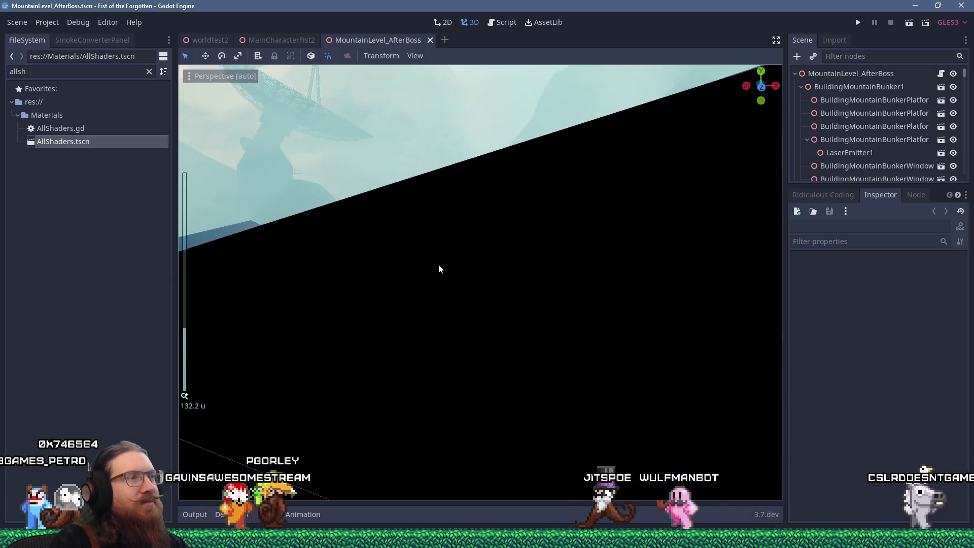
scroll(436, 257, "down", 6)
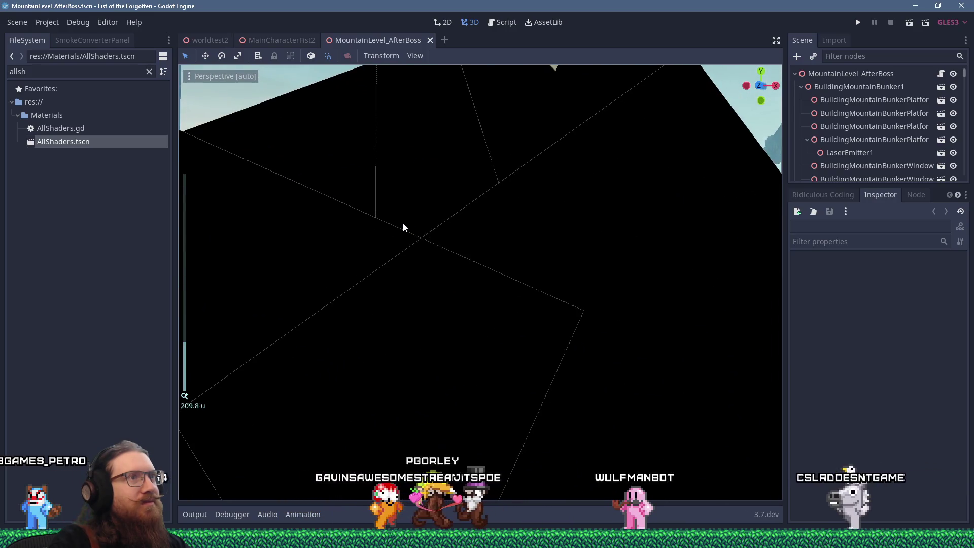
scroll(403, 222, "down", 5)
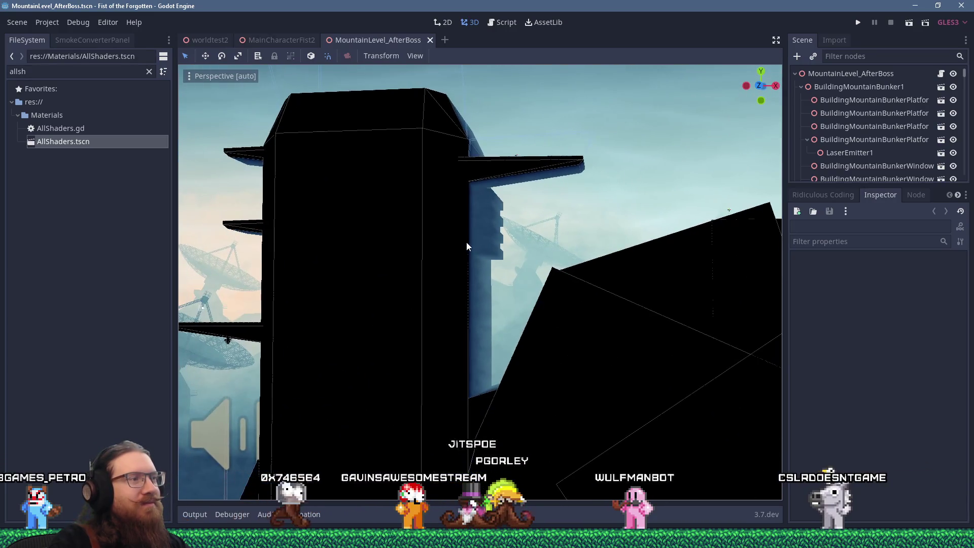
scroll(526, 244, "up", 6)
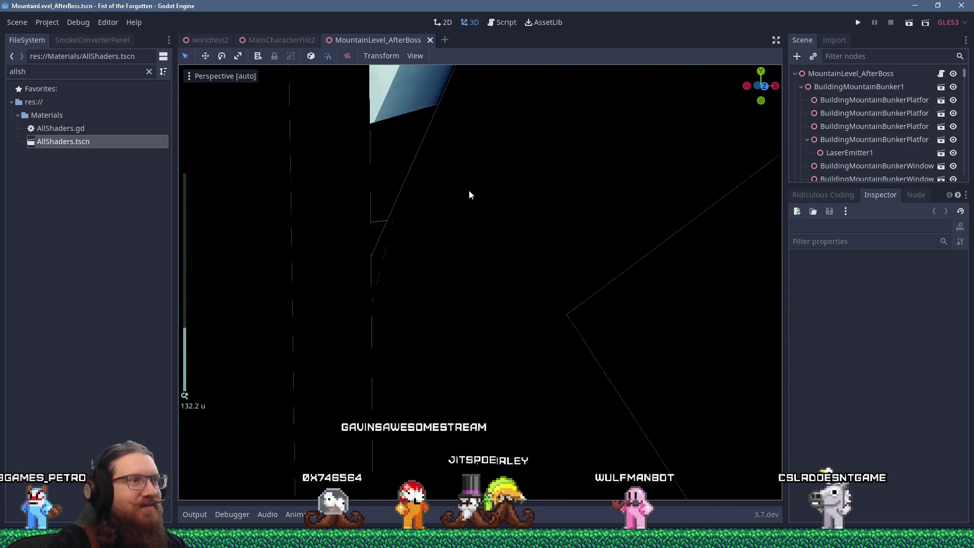
scroll(461, 181, "down", 15)
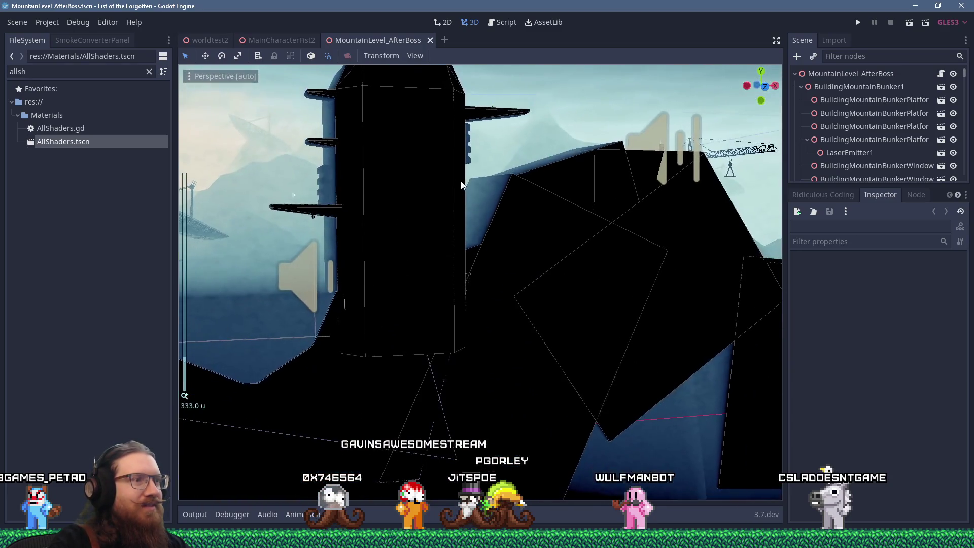
scroll(461, 181, "up", 5)
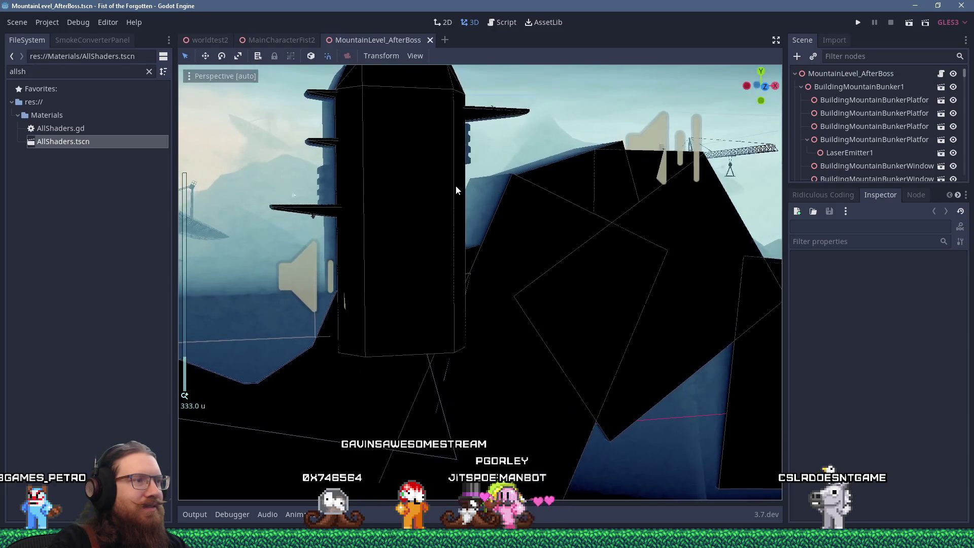
scroll(489, 175, "up", 3)
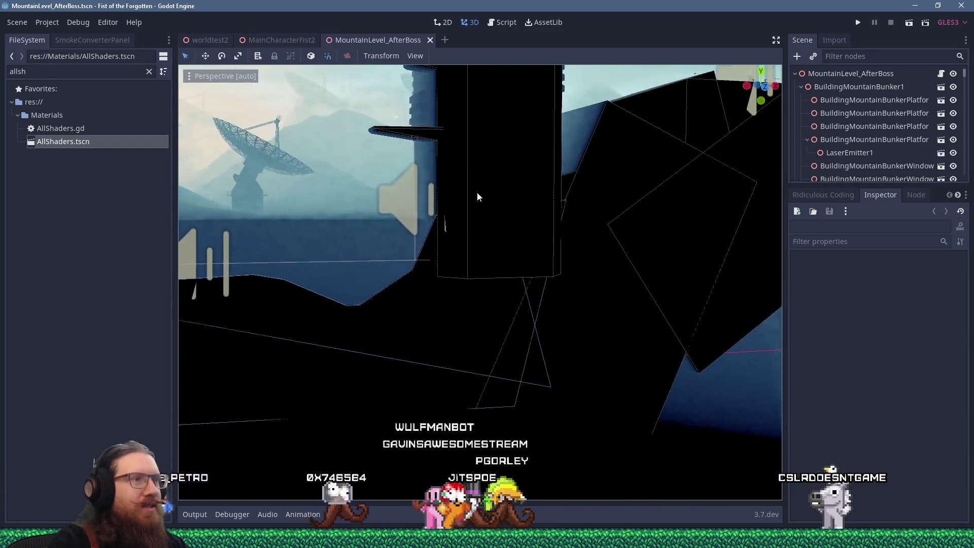
Step: Pull back and turn the view across the satellite dish, crane and bunker platform
mouse_move(561, 246)
left_mouse_down()
mouse_move(537, 290)
mouse_move(501, 251)
left_mouse_up()
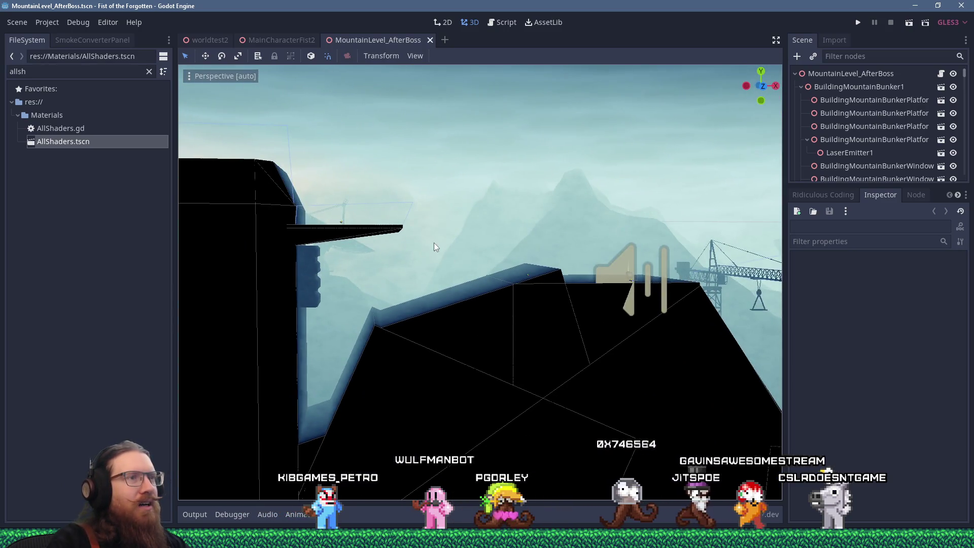
mouse_move(409, 287)
left_mouse_down()
mouse_move(554, 224)
mouse_move(629, 217)
mouse_move(667, 245)
mouse_move(622, 257)
mouse_move(543, 251)
left_mouse_up()
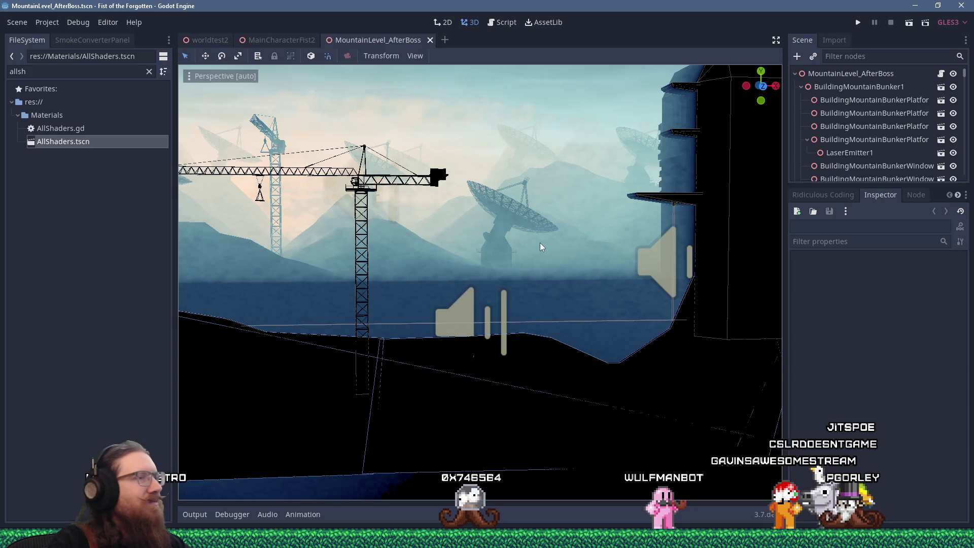
scroll(505, 239, "down", 5)
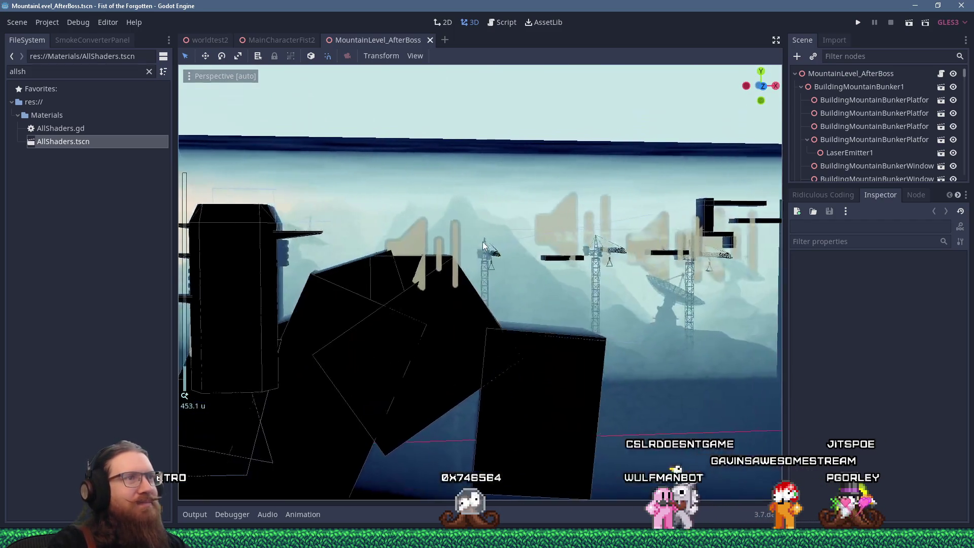
scroll(525, 220, "up", 3)
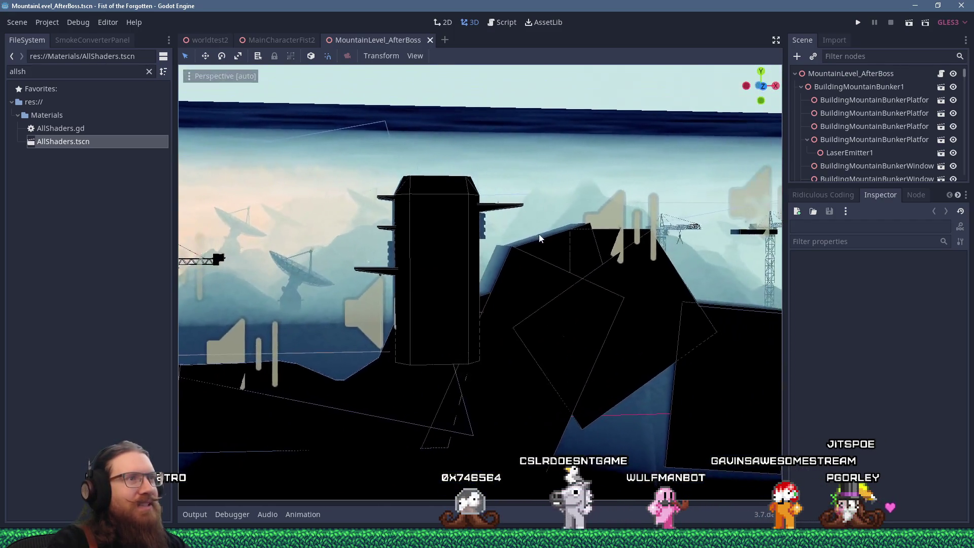
scroll(533, 226, "up", 4)
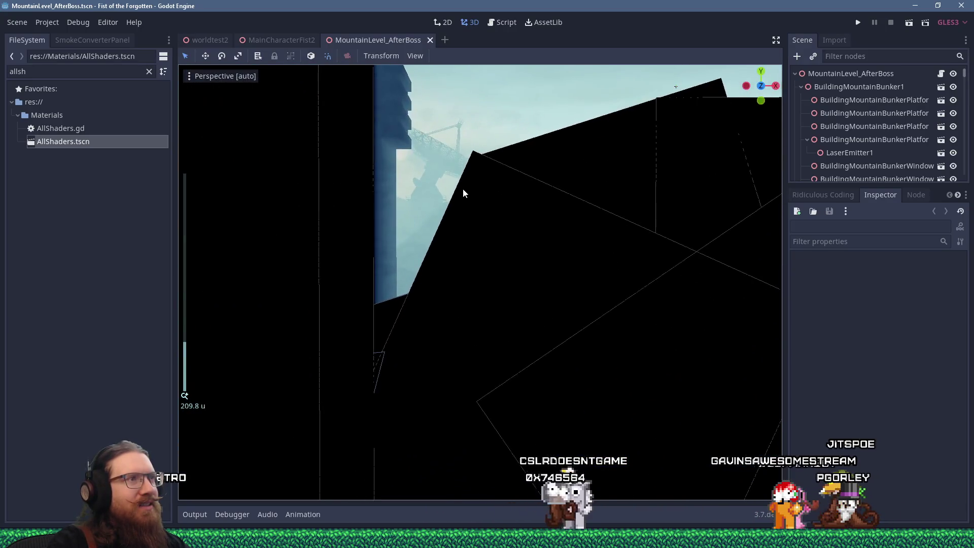
mouse_move(458, 224)
left_mouse_down()
mouse_move(465, 244)
mouse_move(446, 233)
mouse_move(454, 264)
mouse_move(575, 256)
mouse_move(584, 232)
mouse_move(637, 226)
mouse_move(690, 245)
mouse_move(738, 239)
mouse_move(596, 224)
left_mouse_up()
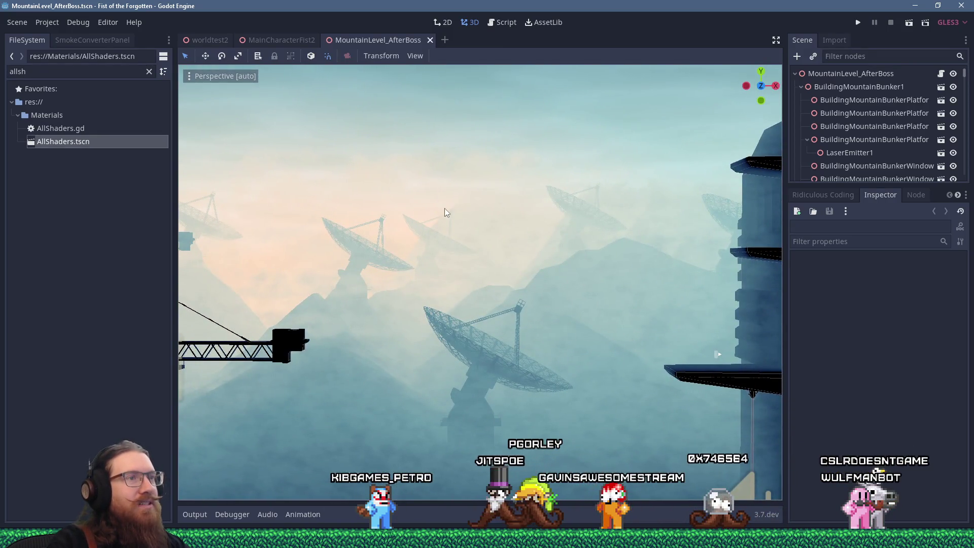
scroll(444, 212, "up", 3)
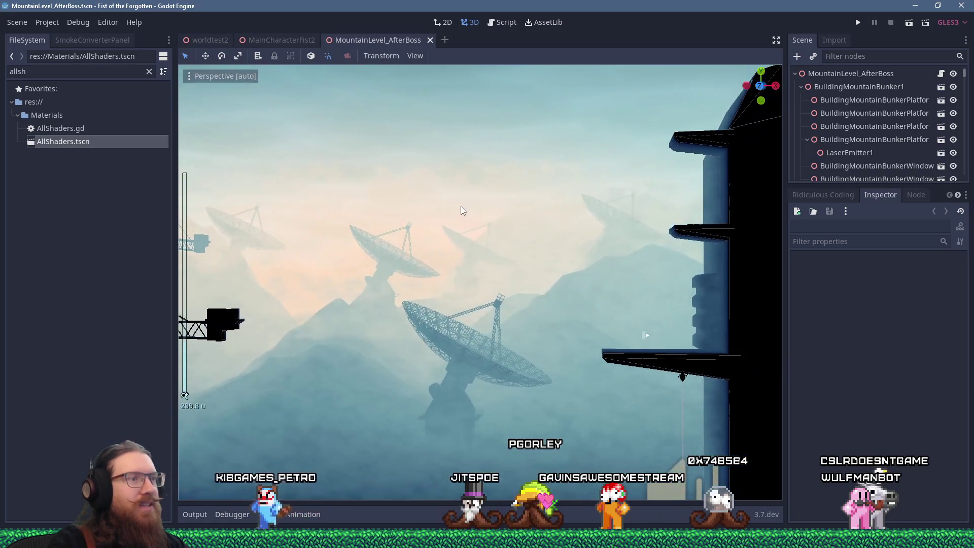
Step: Bring up the kook_marketing.txt notes in Notepad
key("alt+Tab")
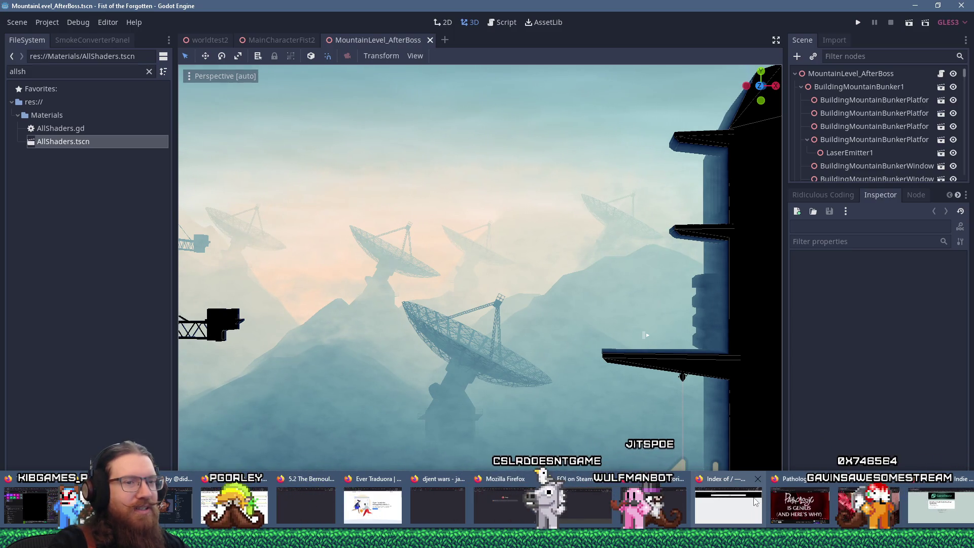
mouse_move(411, 538)
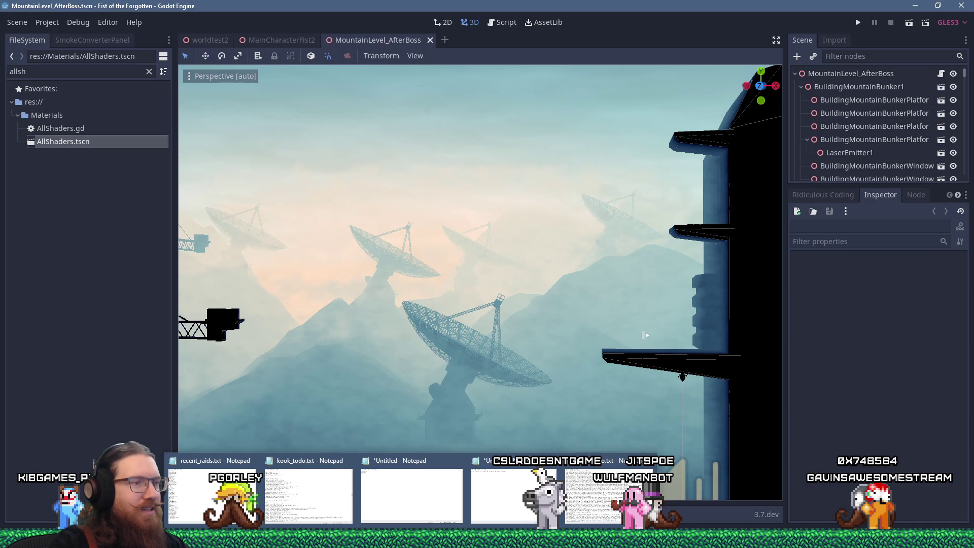
key("super+r")
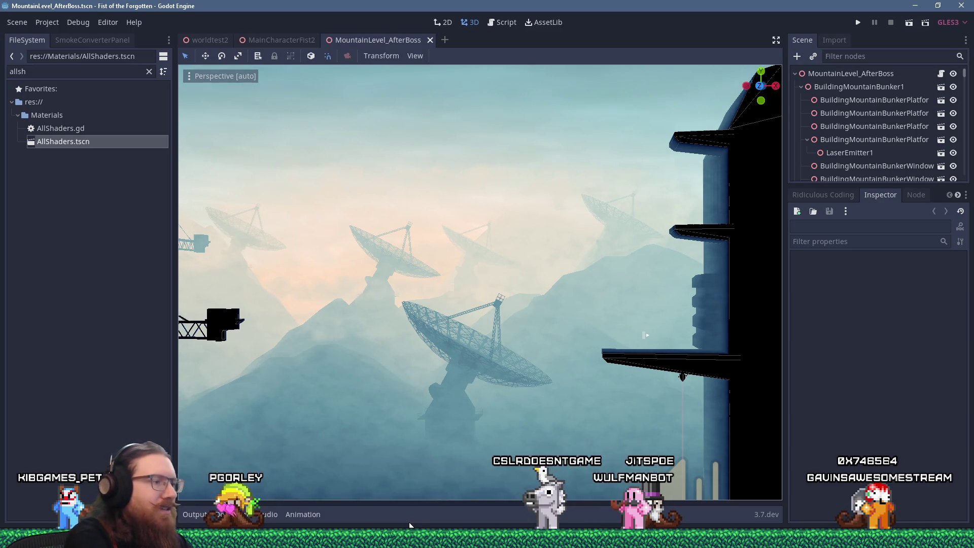
type("e:\\p")
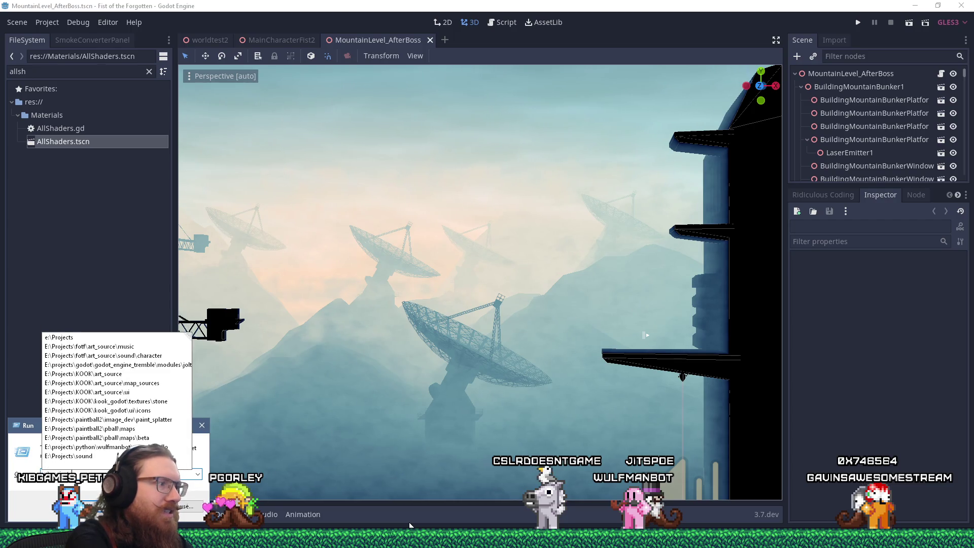
type("rojects\\k")
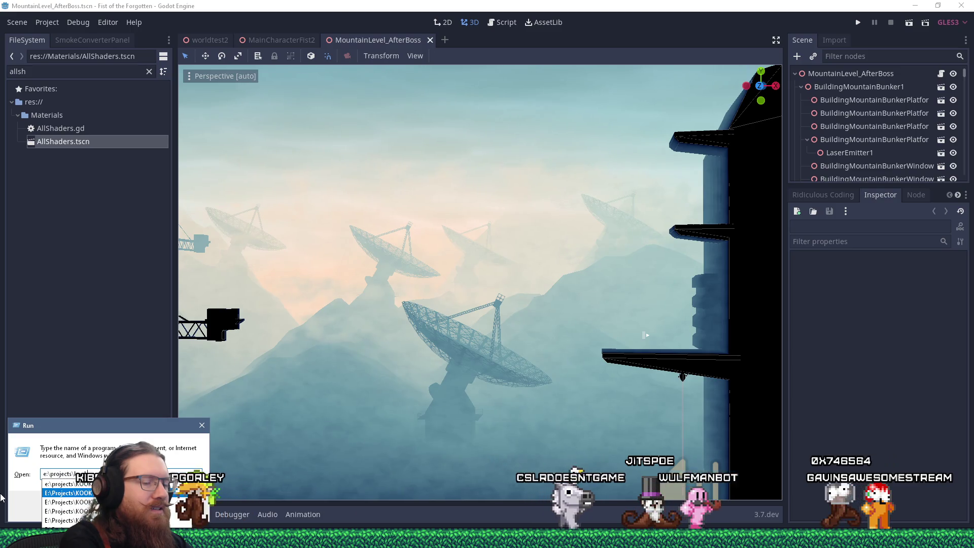
type("\\kool")
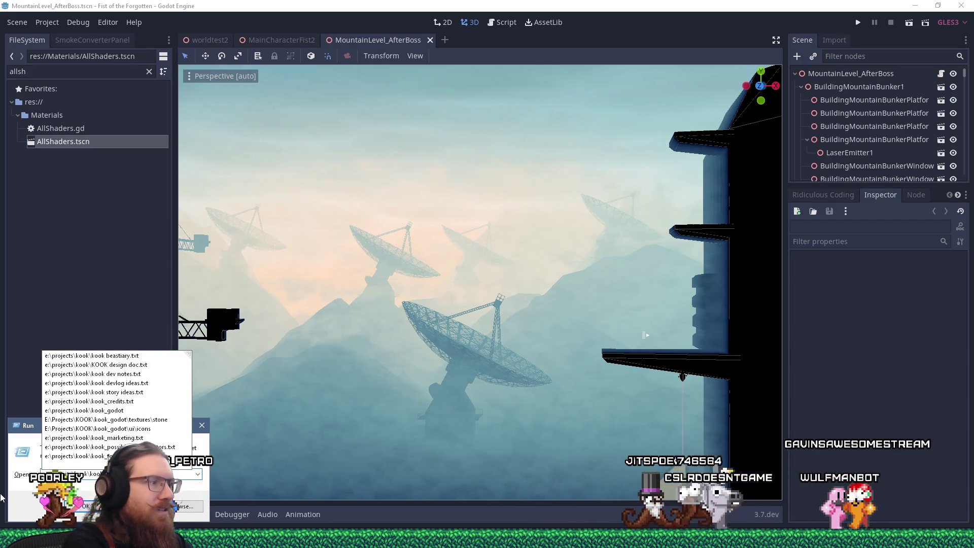
key("Return")
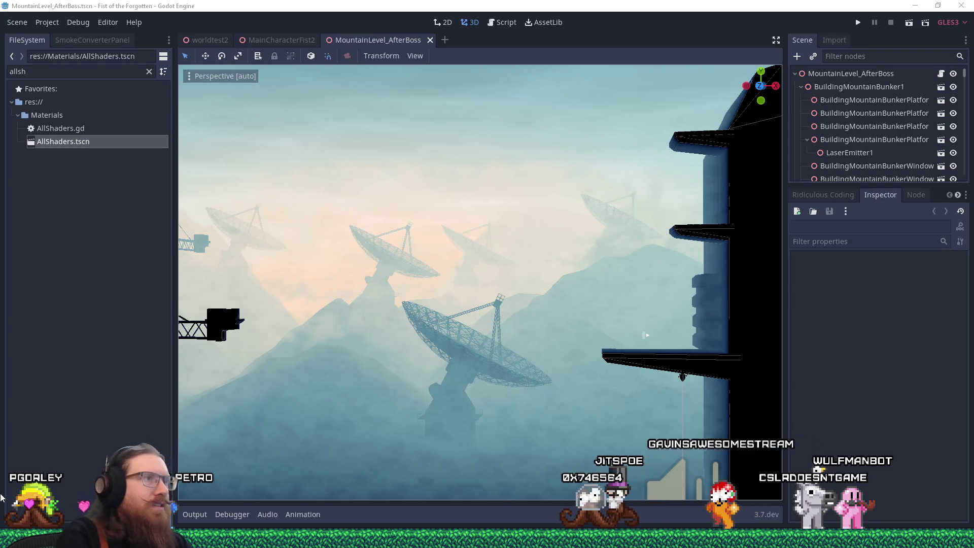
mouse_move(429, 539)
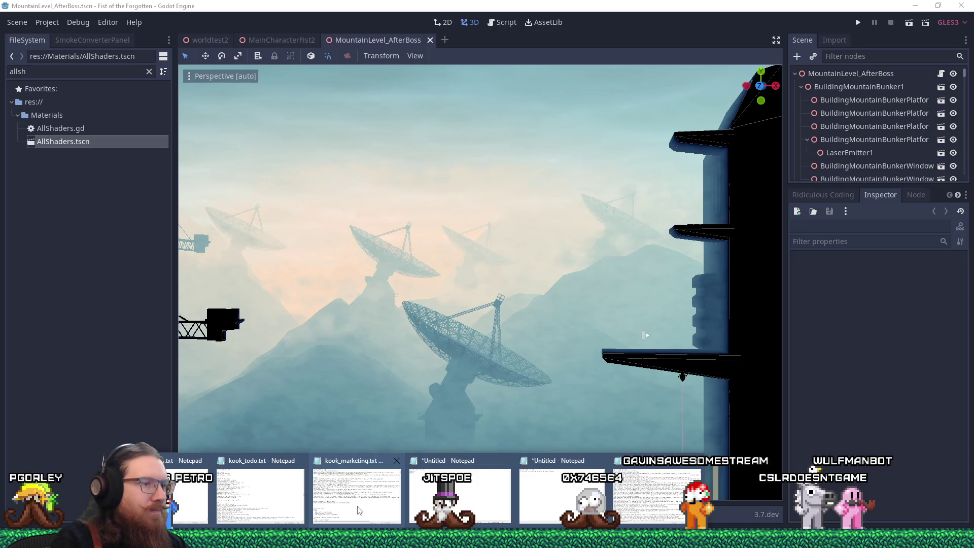
left_click(356, 494)
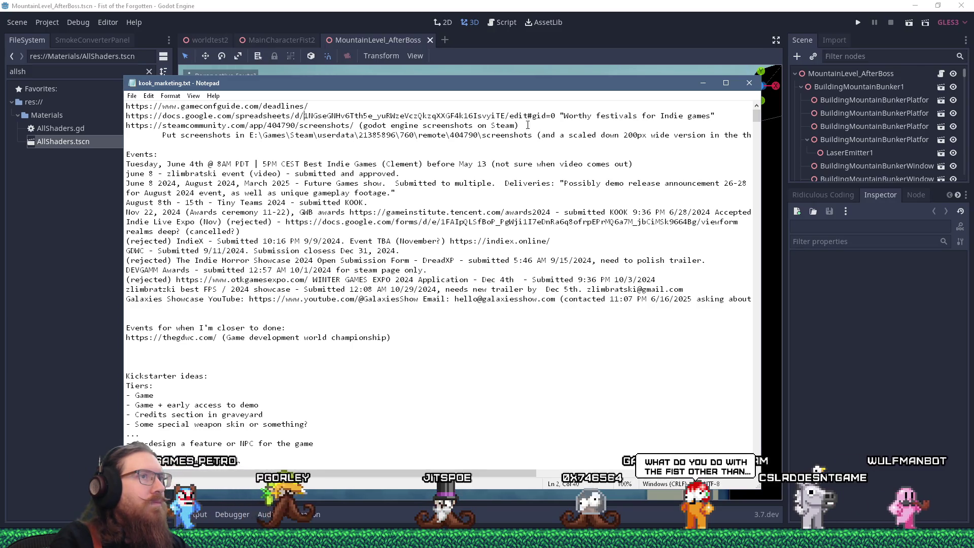
Step: Copy the festival spreadsheet link from line 2 and bring Firefox to the front
mouse_move(556, 116)
left_mouse_down()
mouse_move(233, 125)
mouse_move(127, 117)
left_mouse_up()
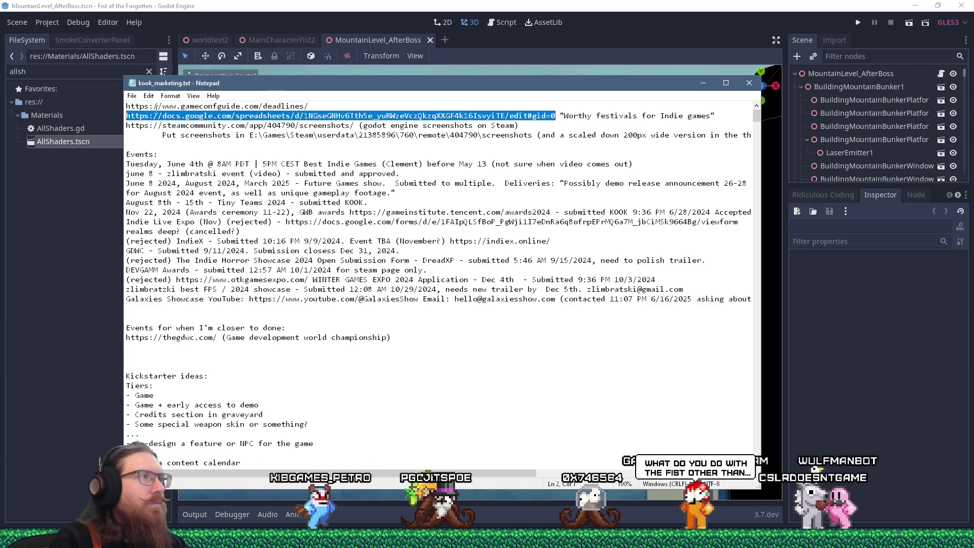
right_click(161, 115)
left_click(186, 147)
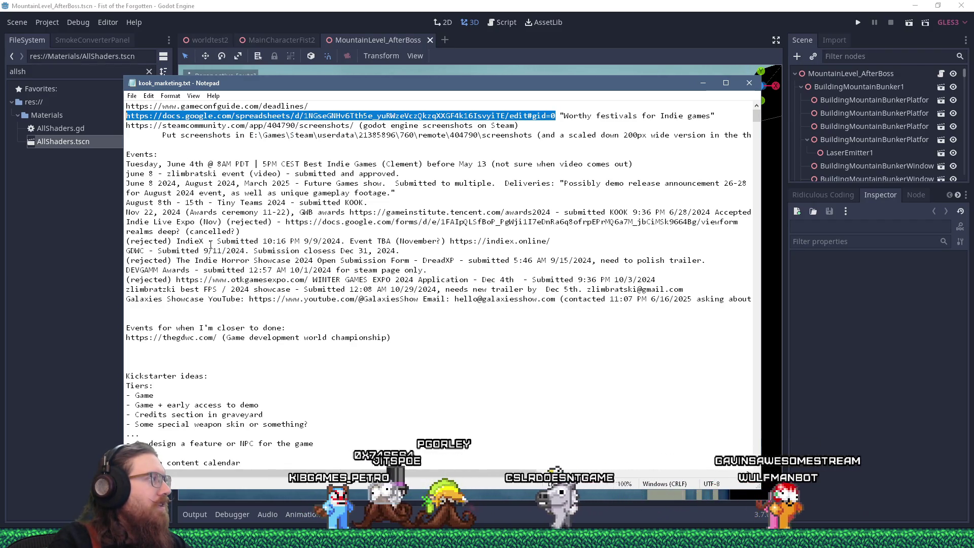
left_click(866, 539)
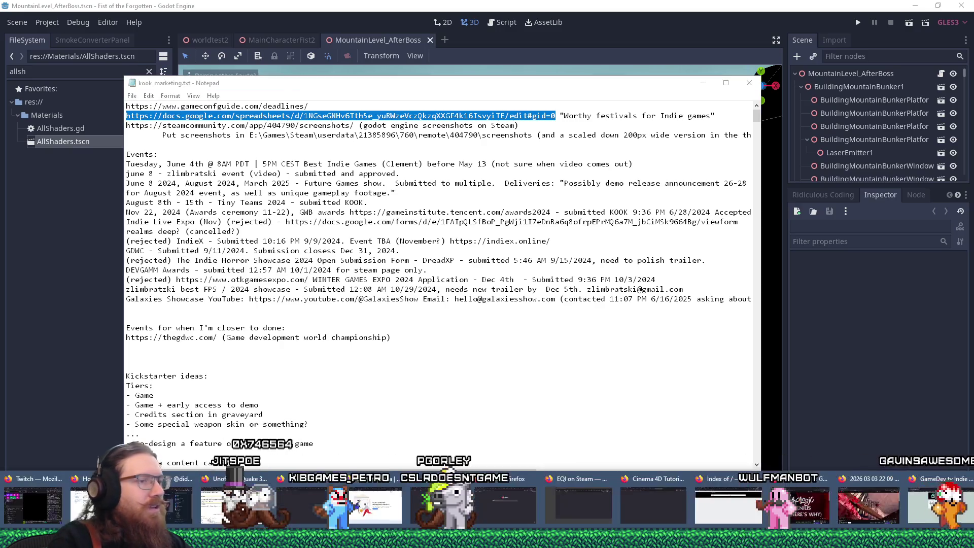
left_click(726, 508)
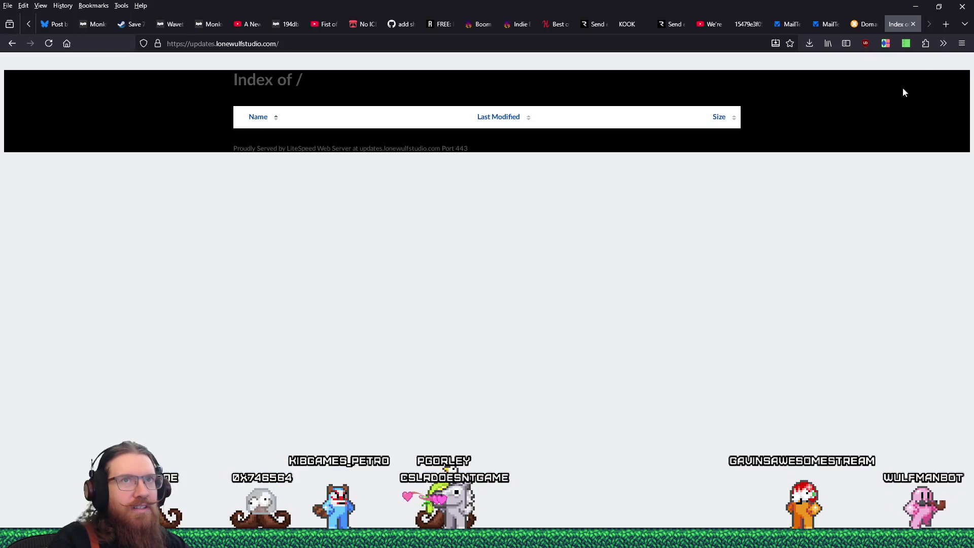
Step: Load the festival spreadsheet in a new tab and follow Monochropoly Fest's link in J25
left_click(946, 25)
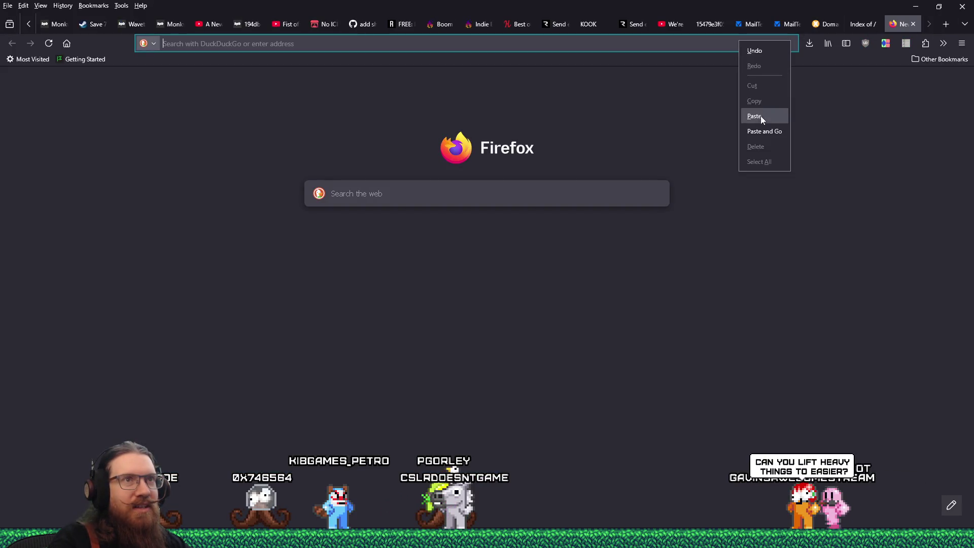
left_click(766, 131)
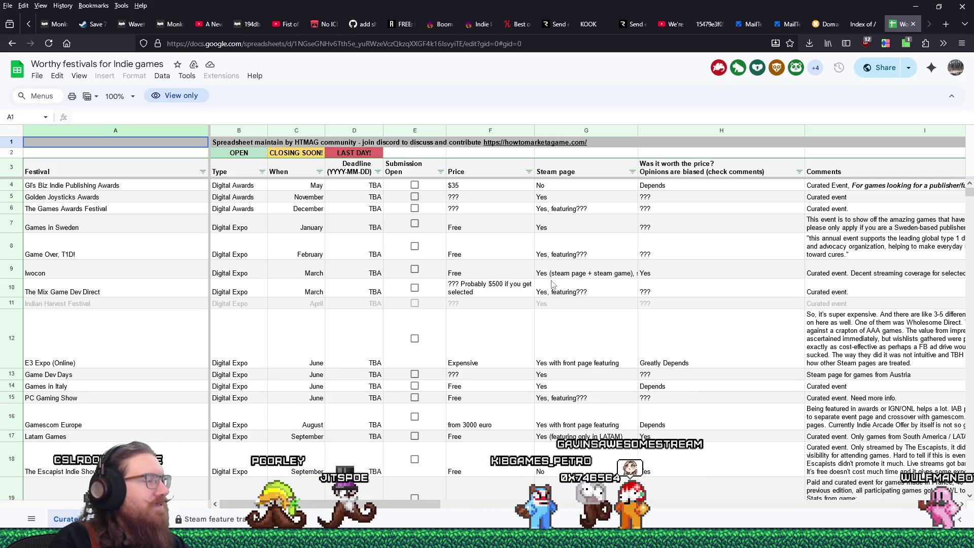
scroll(552, 284, "down", 1)
scroll(549, 285, "up", 1)
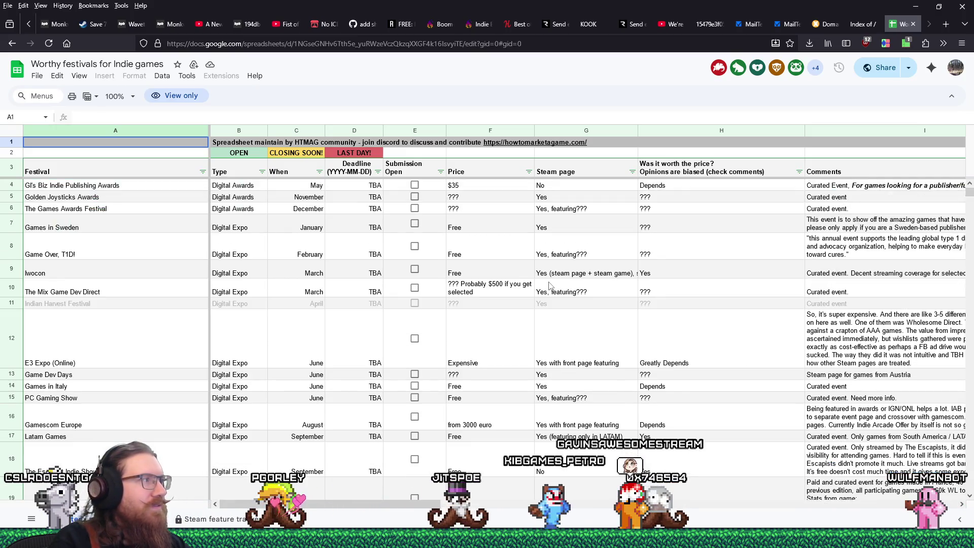
scroll(549, 285, "down", 5)
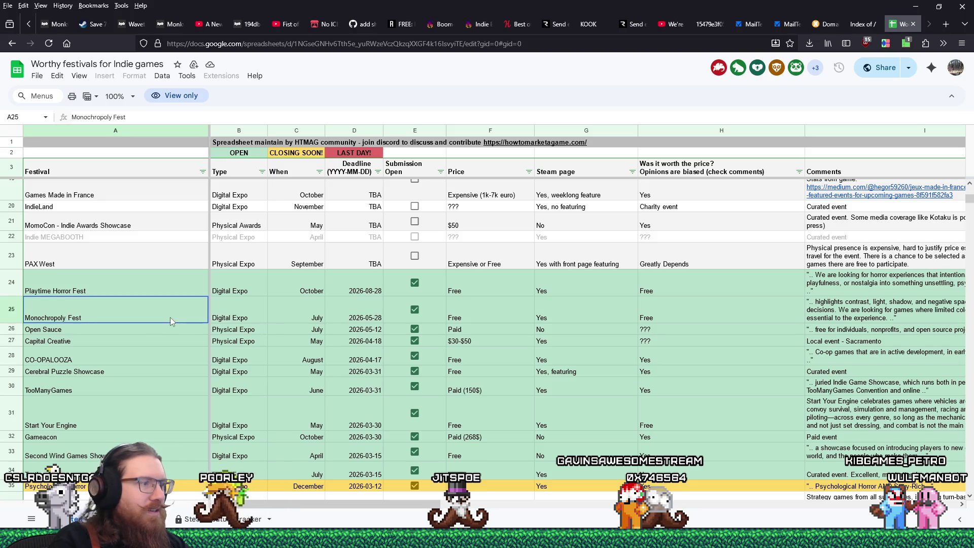
left_click_drag(354, 499, 586, 515)
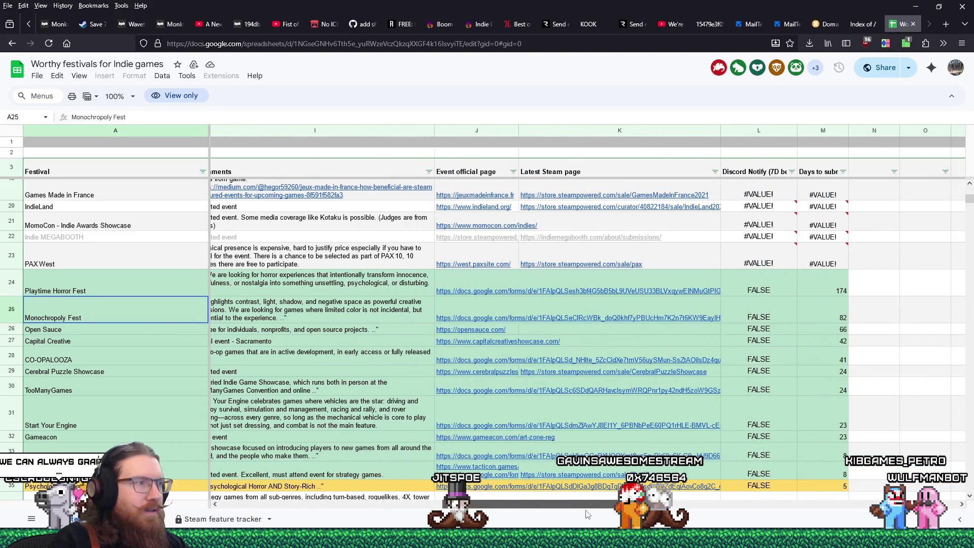
left_click(511, 319)
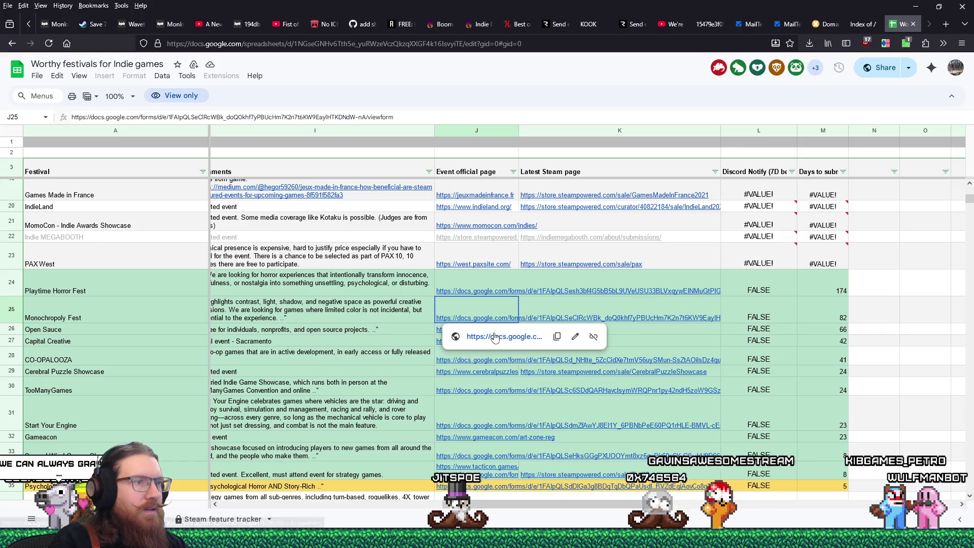
left_click(494, 337)
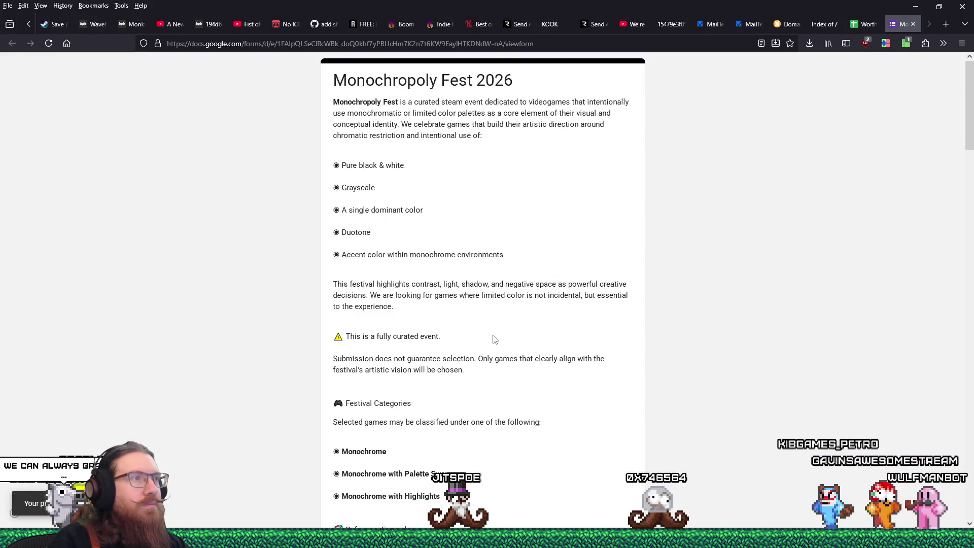
Step: Replace the AppID answer with 1105470, trimmed from the pasted Steam store URL
scroll(495, 338, "down", 5)
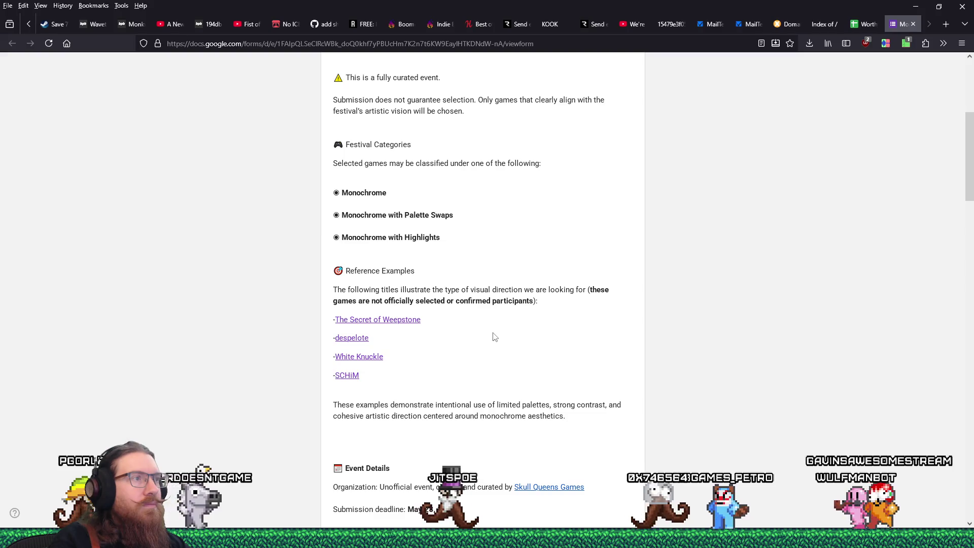
scroll(495, 337, "down", 5)
scroll(493, 336, "down", 4)
scroll(491, 335, "down", 2)
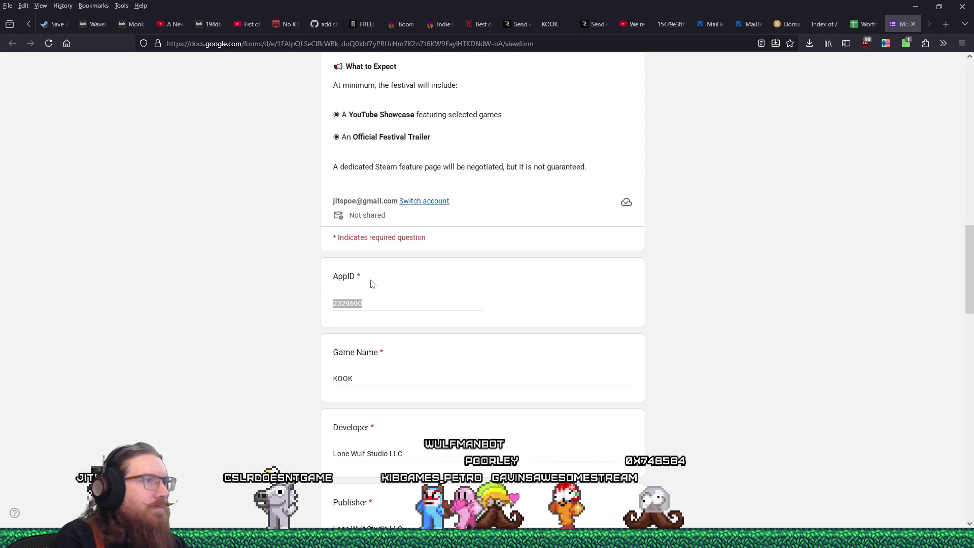
left_click(384, 300)
key("ctrl+v")
key("ctrl+shift+Left")
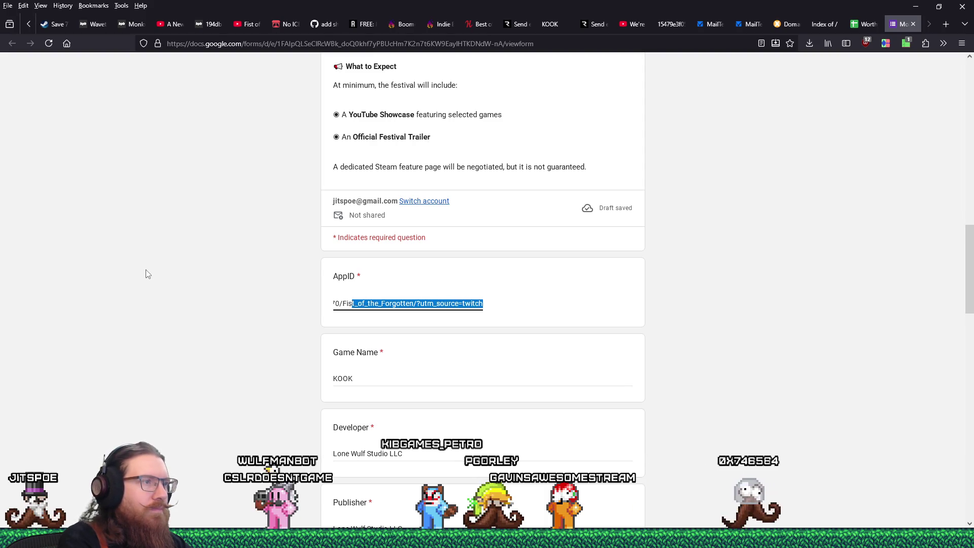
key("BackSpace")
key("ctrl+Left")
key("shift+Home")
key("BackSpace")
Step: Enter 'Fist of the Forgotten' as Game Name and paste the store link without ?utm_source=twitch
key("Tab")
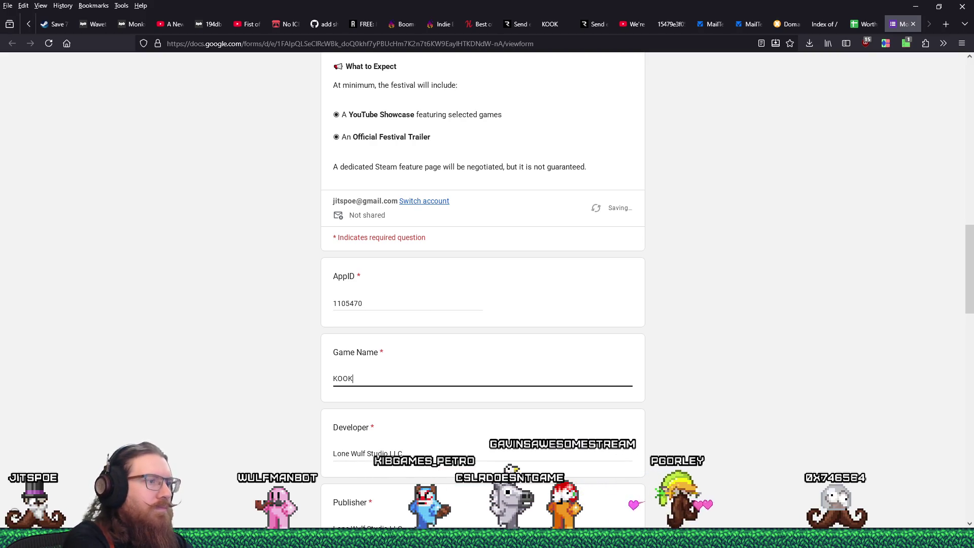
type("F")
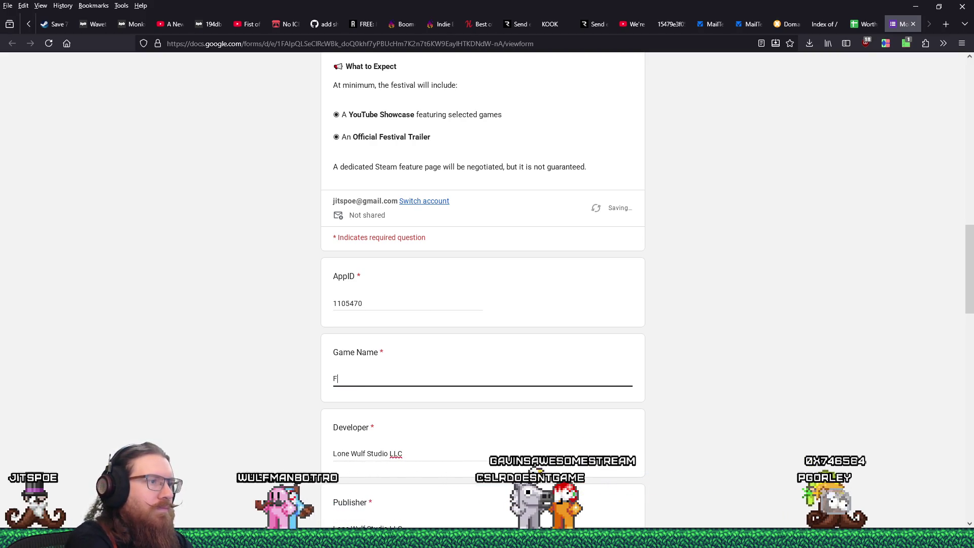
type("ist of the Forgotten")
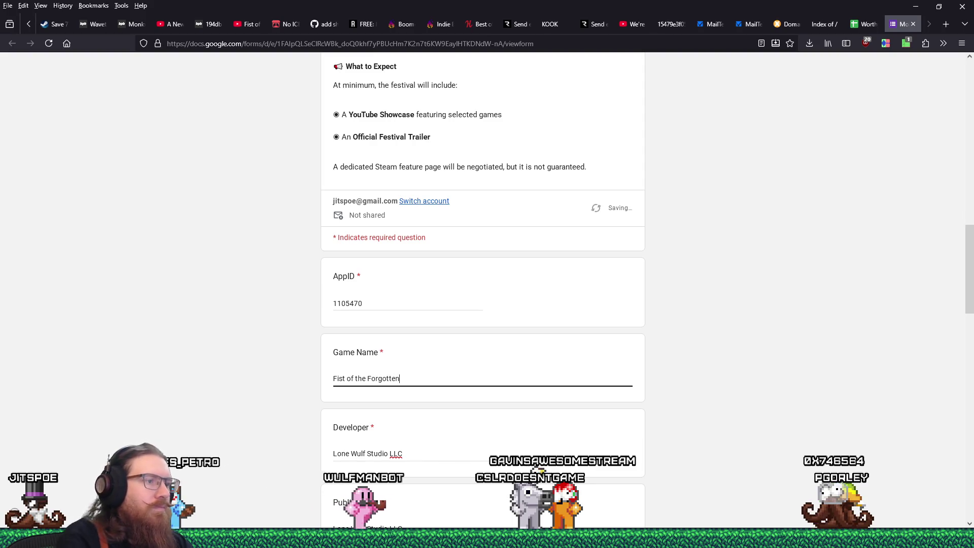
scroll(397, 288, "down", 6)
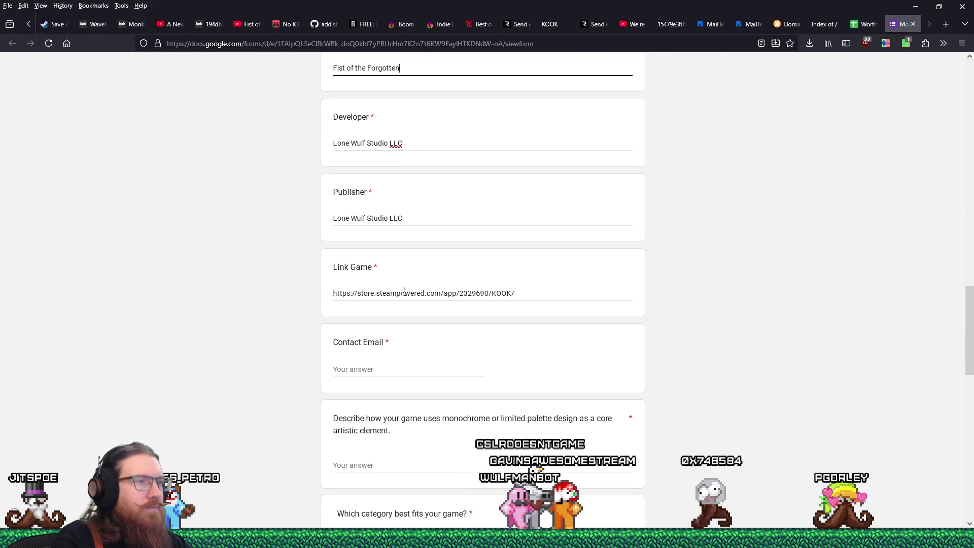
left_click(529, 294)
key("ctrl+a")
key("ctrl+v")
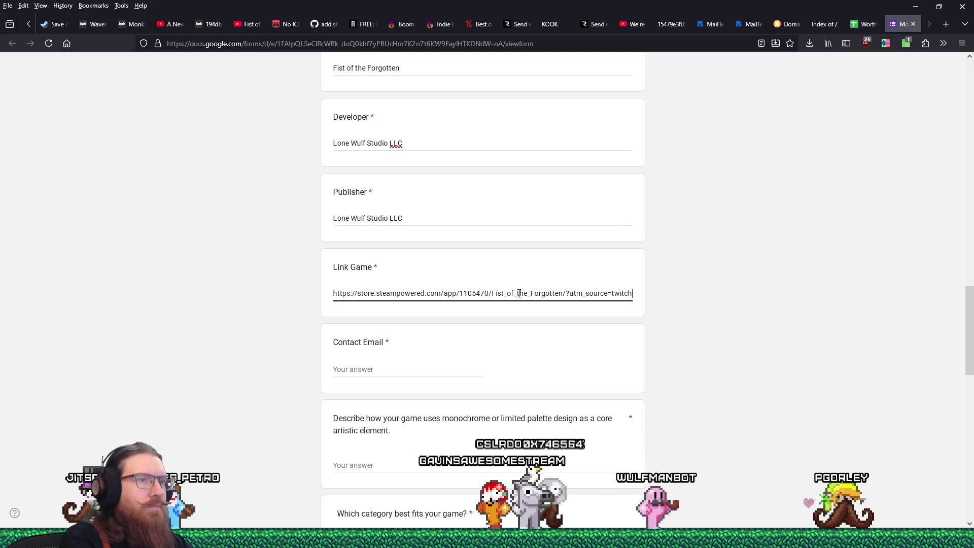
key("shift+Left")
key("shift+Left")
key("shift+Left")
key("BackSpace")
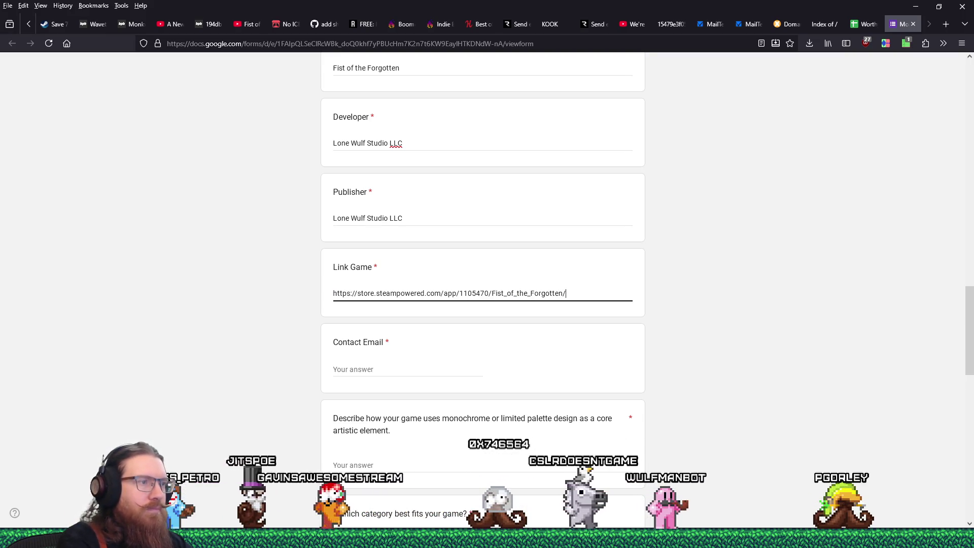
left_click(413, 477)
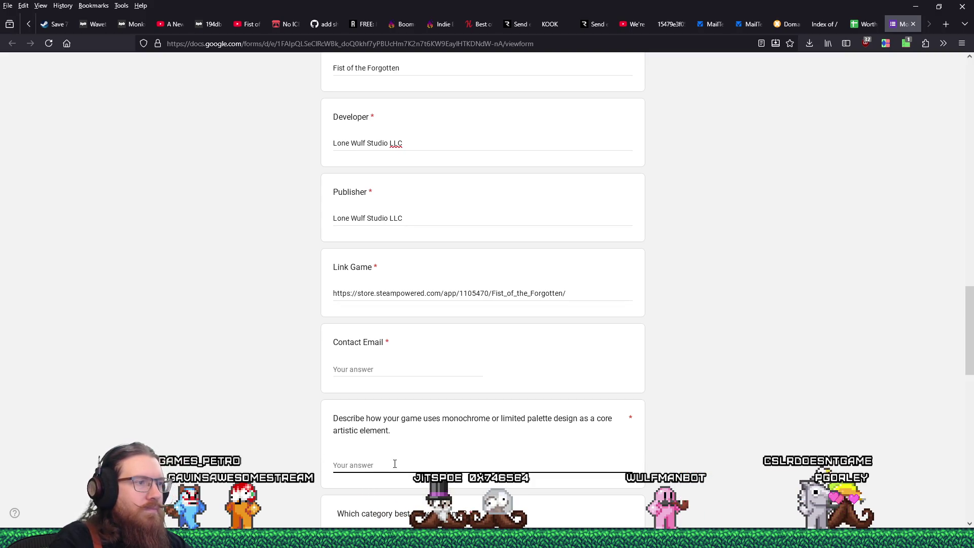
scroll(395, 463, "down", 3)
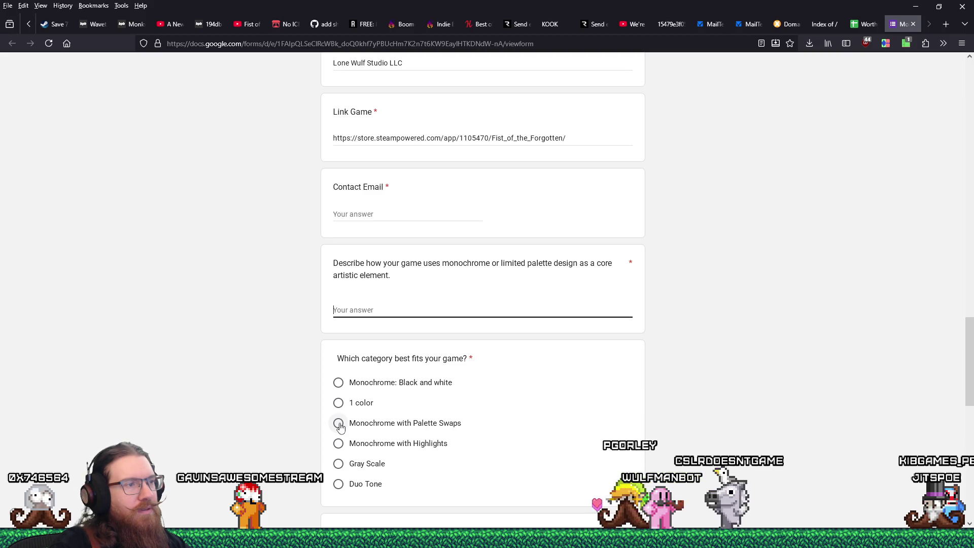
Step: Pick 'Monochrome with Palette Swaps' as the category and return to the description answer
left_click(339, 428)
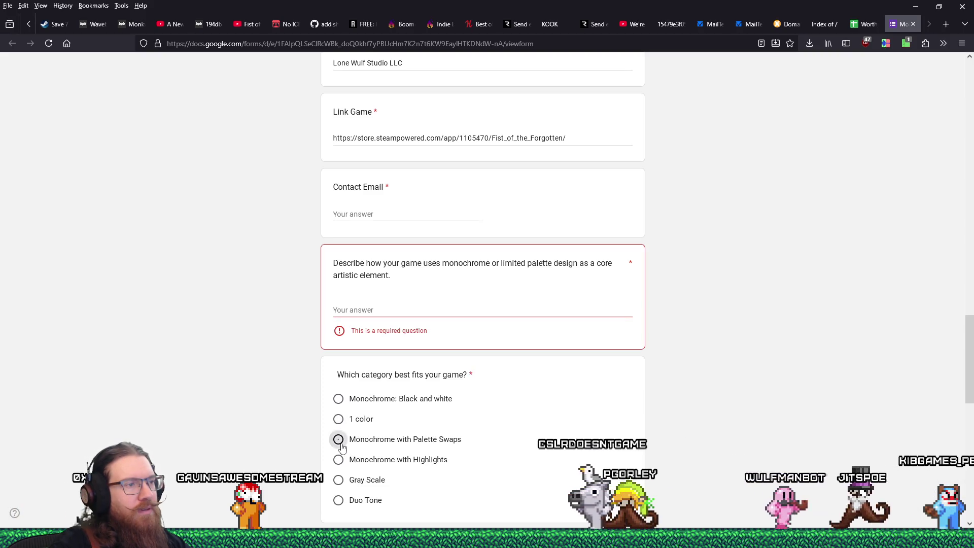
left_click(339, 439)
left_click(395, 310)
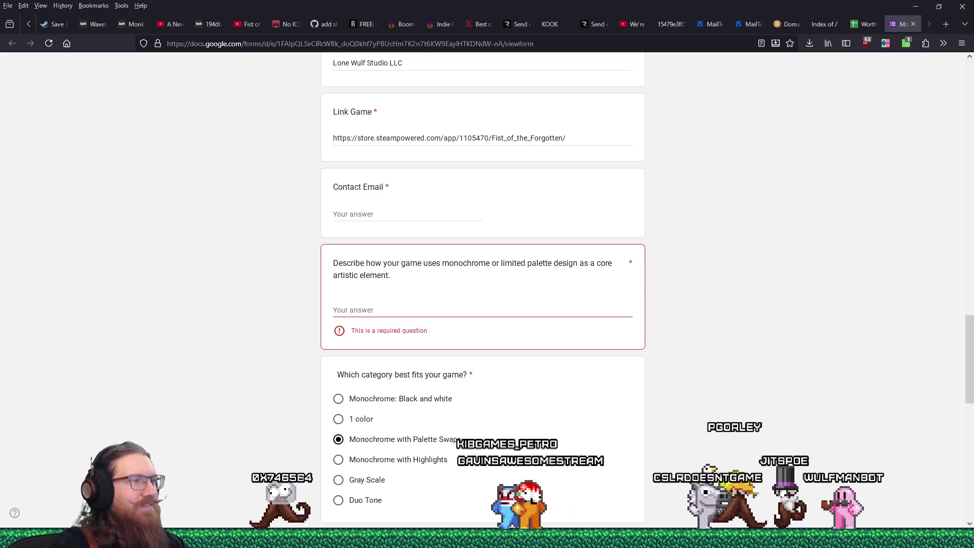
left_click(349, 307)
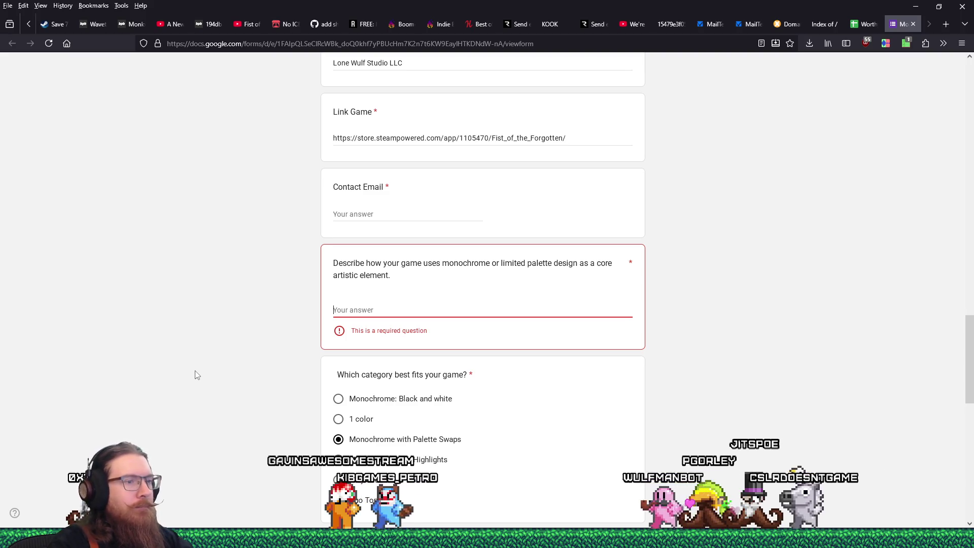
Step: Describe the solid-black foreground and the background that fades to a typically blue colour varying by level
type("Fist o the Forgotten employs a very strong silhouette aesthetic")
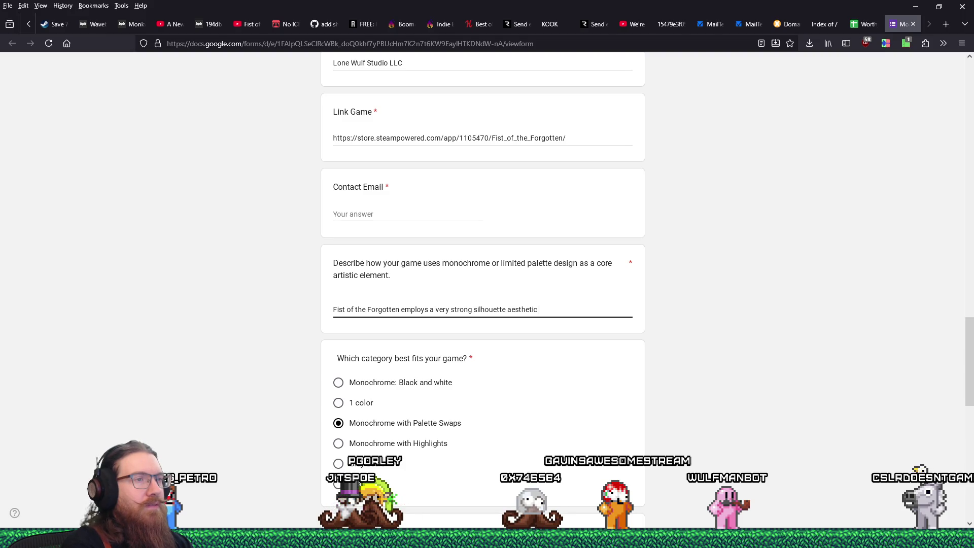
key("BackSpace")
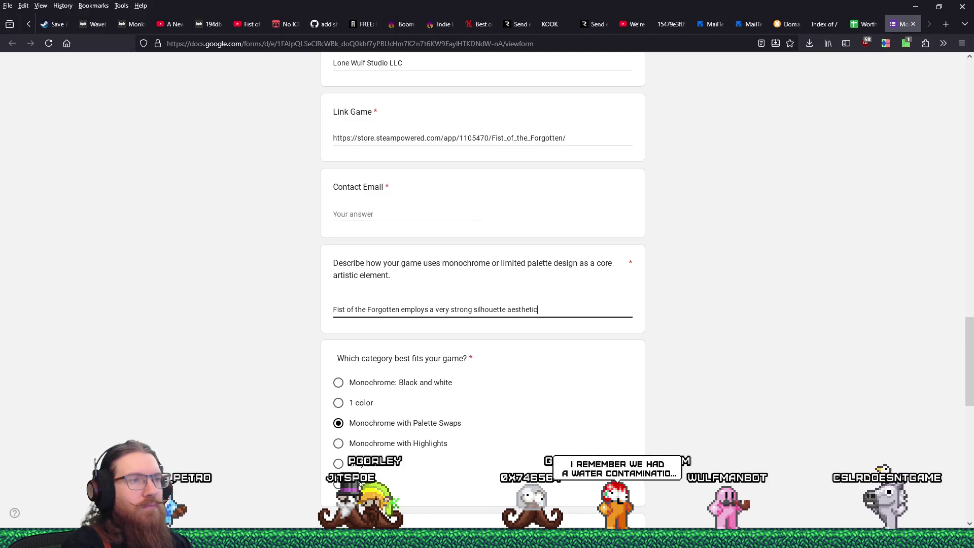
type(": the forgeground ")
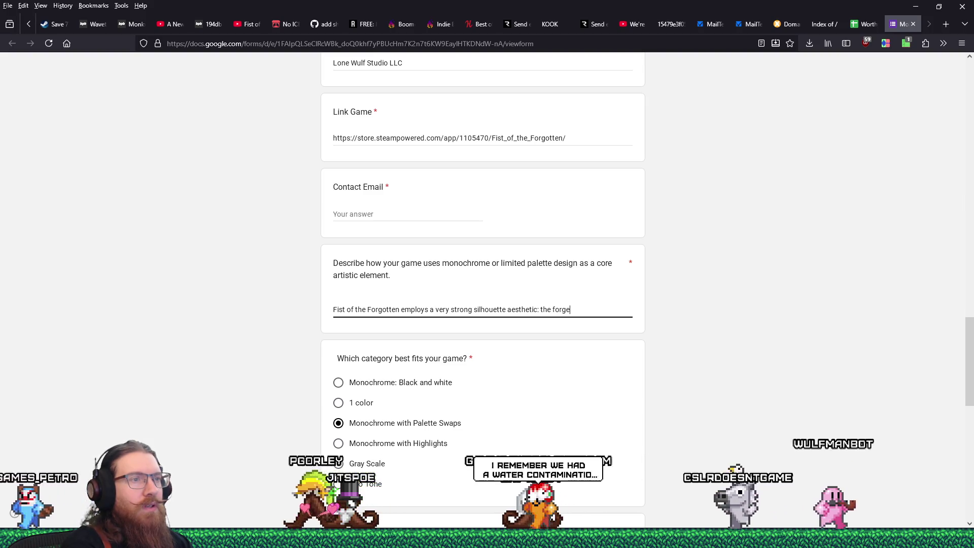
type("is solid black")
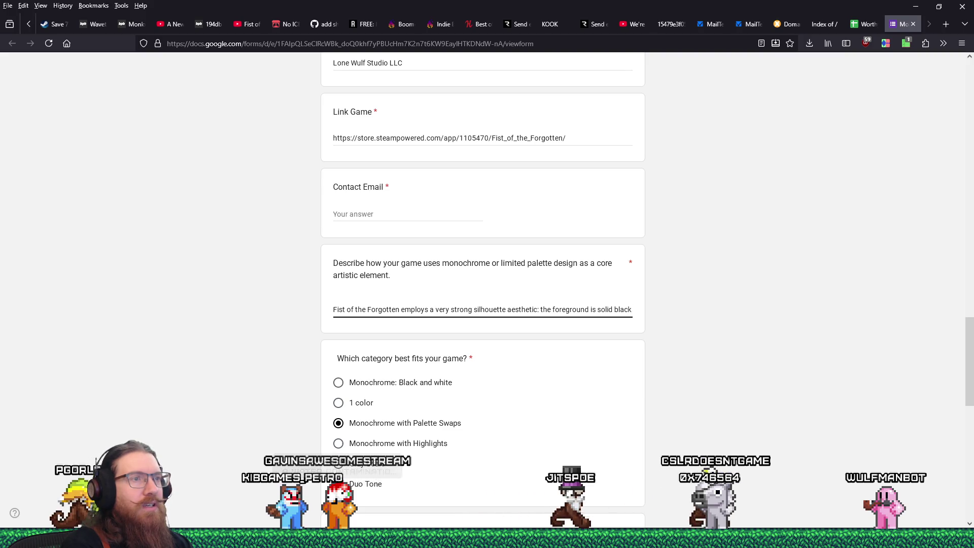
type(", o")
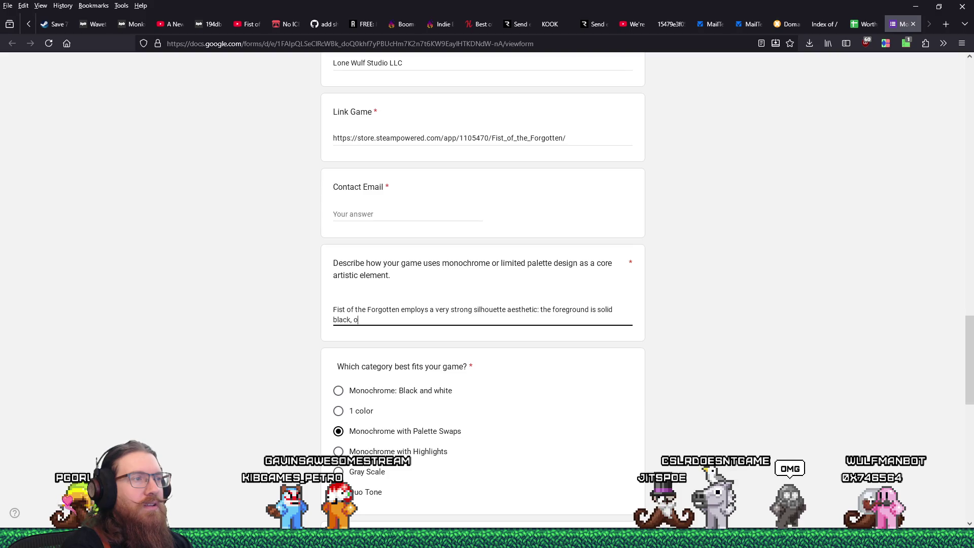
type("ing t")
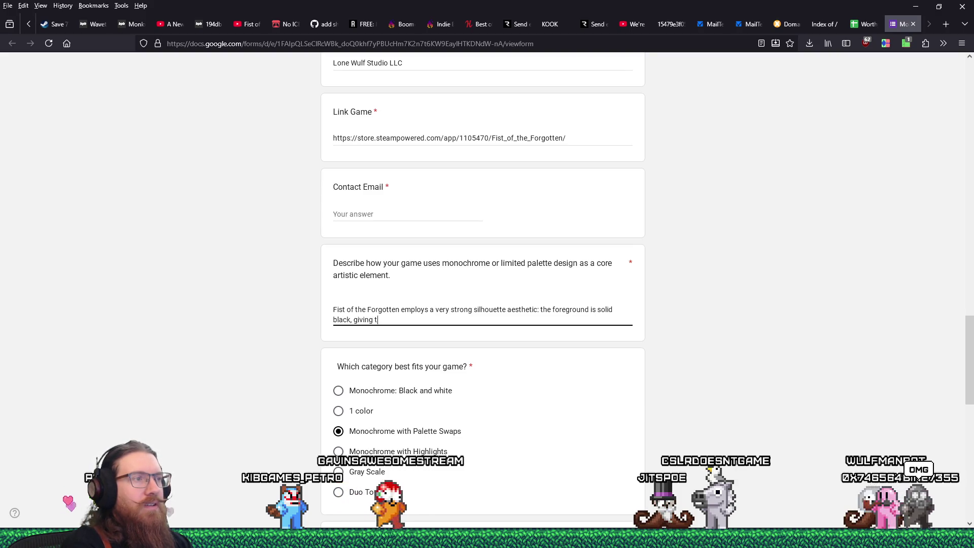
type("he impression that ")
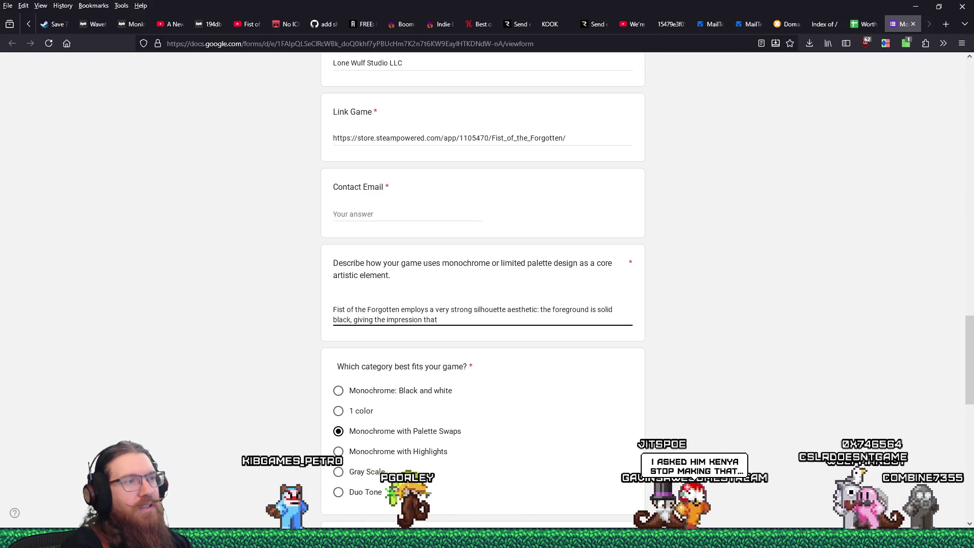
type("it's a 2D game even though the assets are 3D")
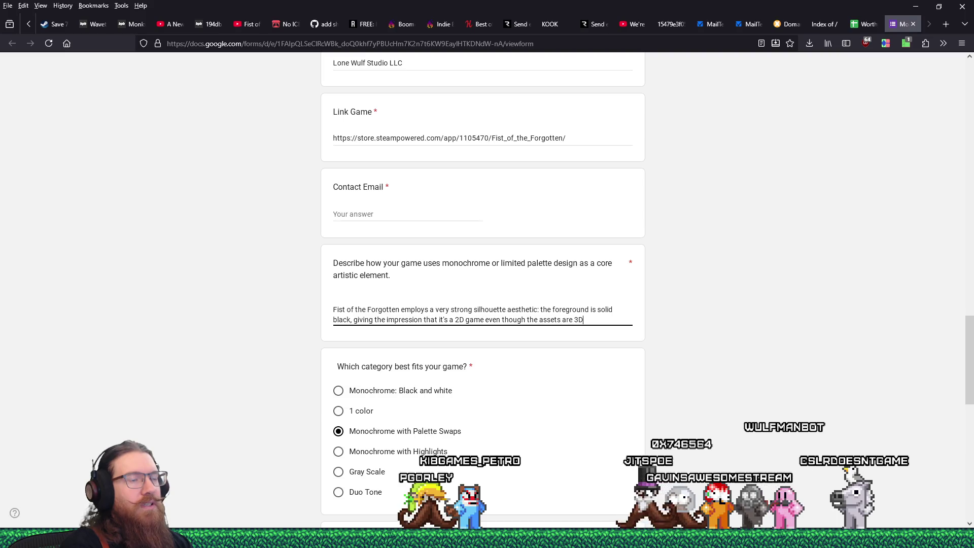
type(".  The")
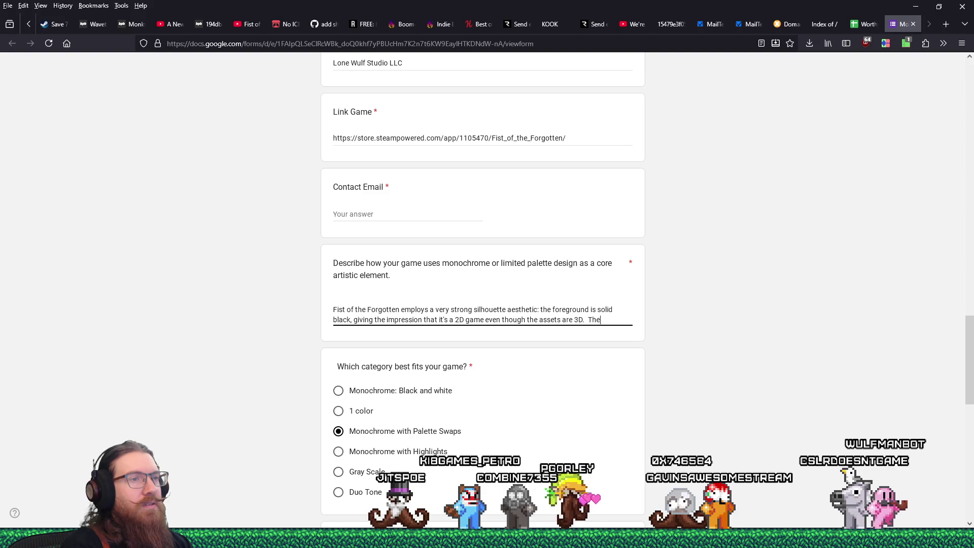
type(" background fades")
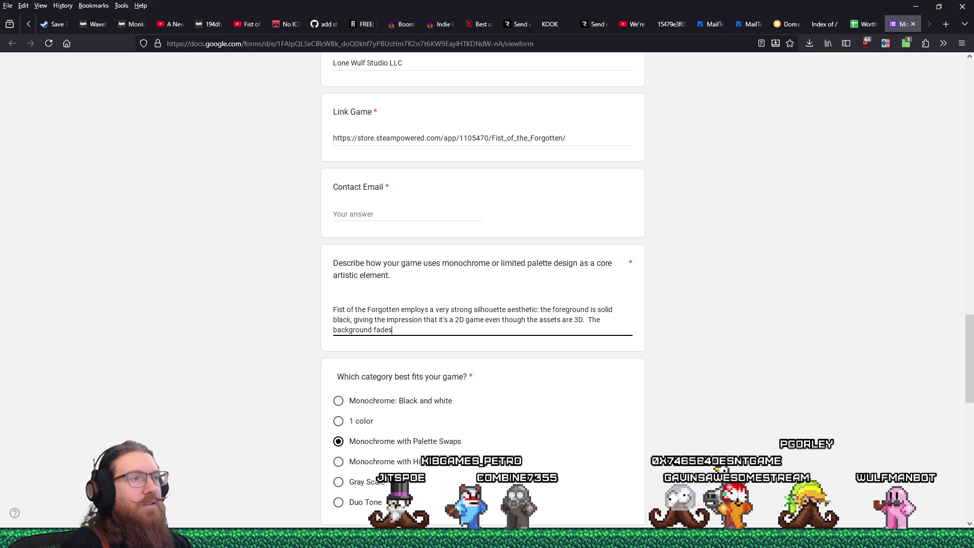
type(" to typically a blue color, but can vary based on the level")
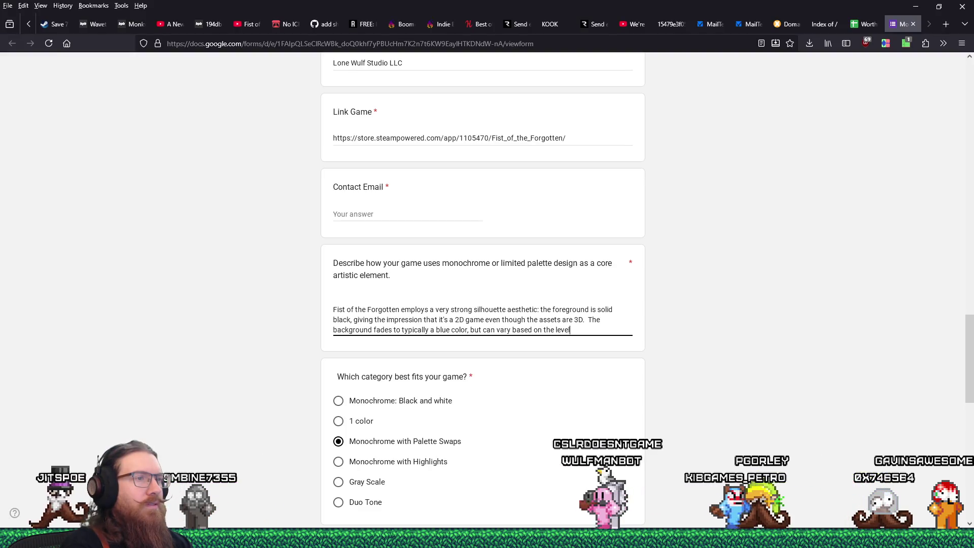
type(".")
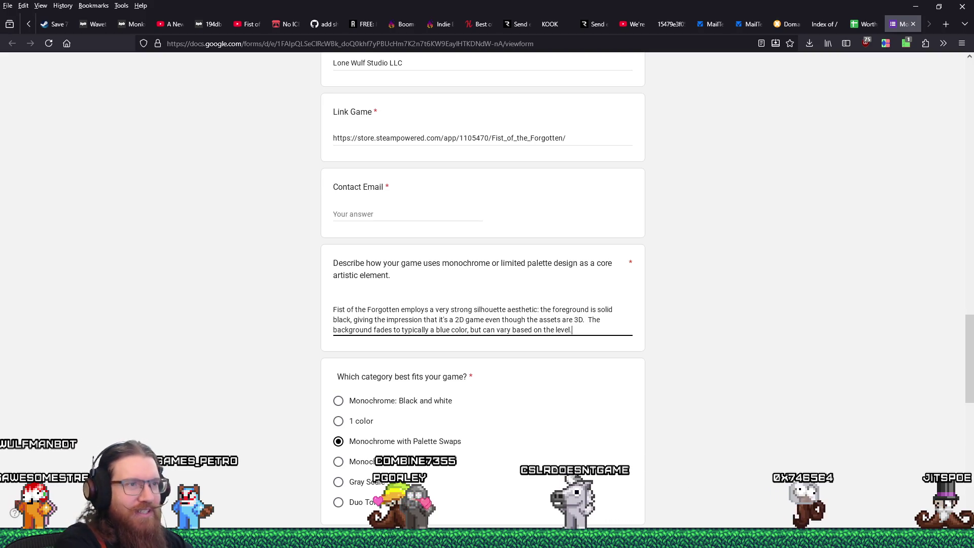
Step: Answer No to the AI-tools question and review the silhouette description and Monochrome with Palette Swaps category
scroll(761, 442, "down", 4)
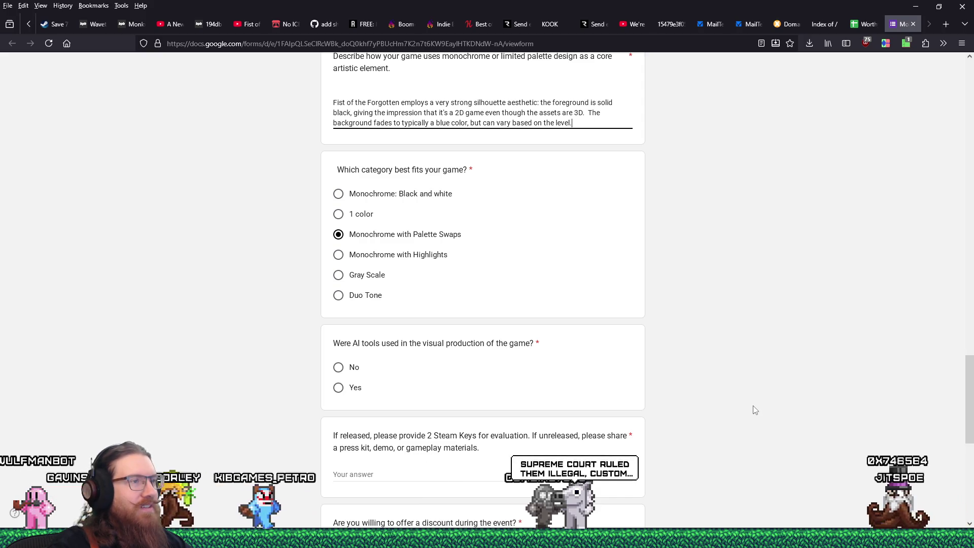
left_click(338, 367)
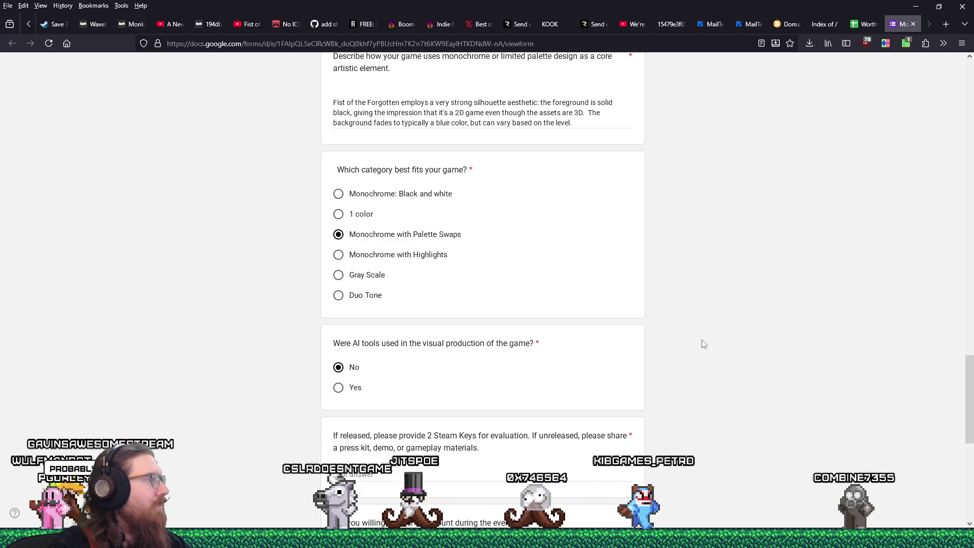
scroll(703, 344, "down", 2)
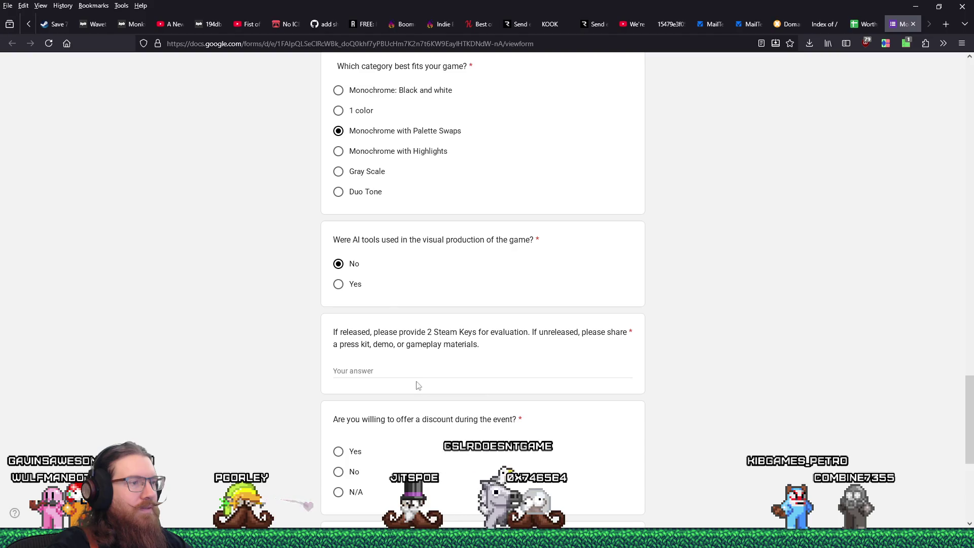
scroll(350, 374, "up", 4)
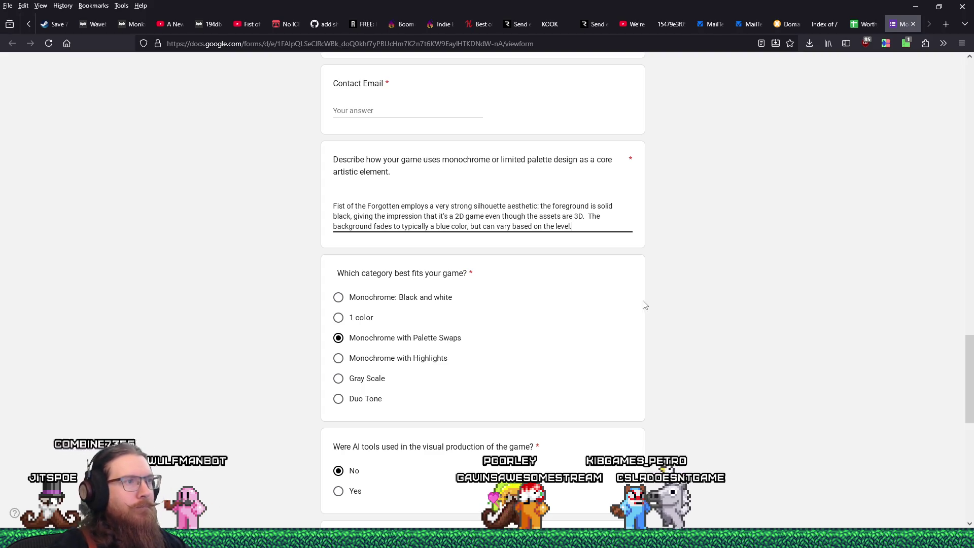
scroll(640, 306, "down", 3)
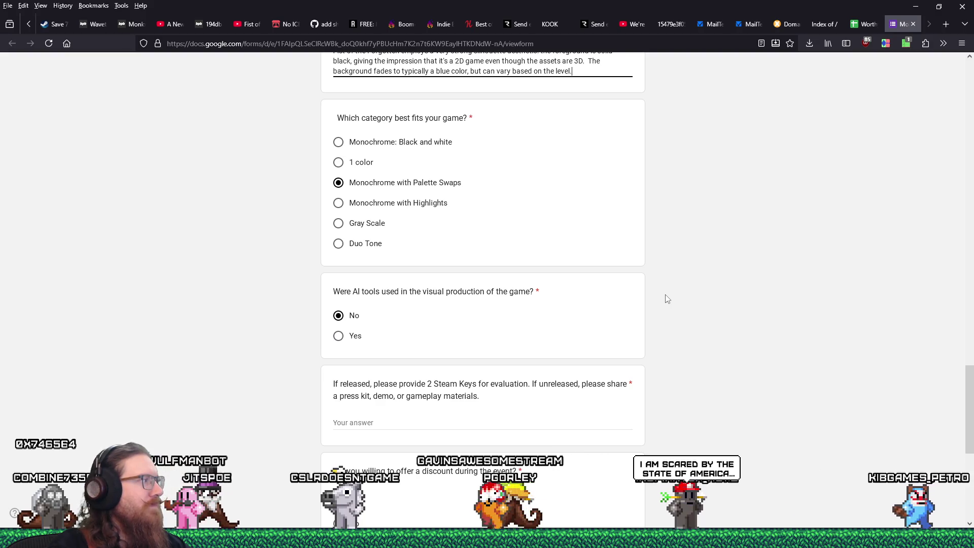
scroll(667, 299, "down", 3)
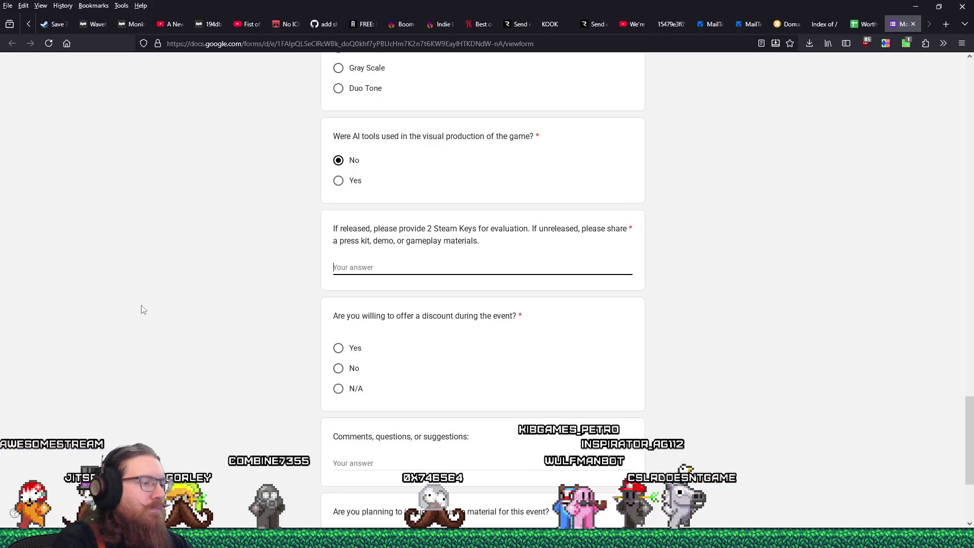
Step: Answer the Steam Keys question with 'Public demo is available.'
type("Public demo")
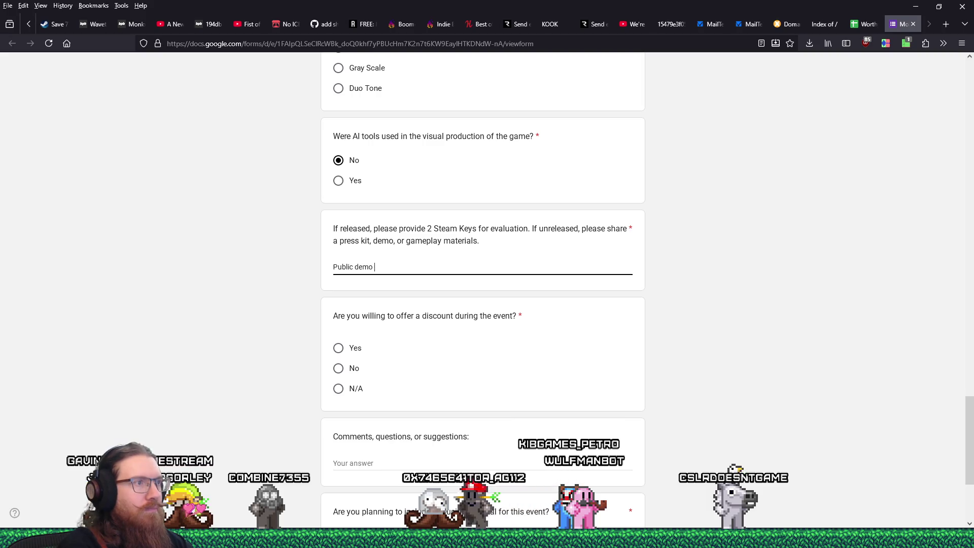
type("e.")
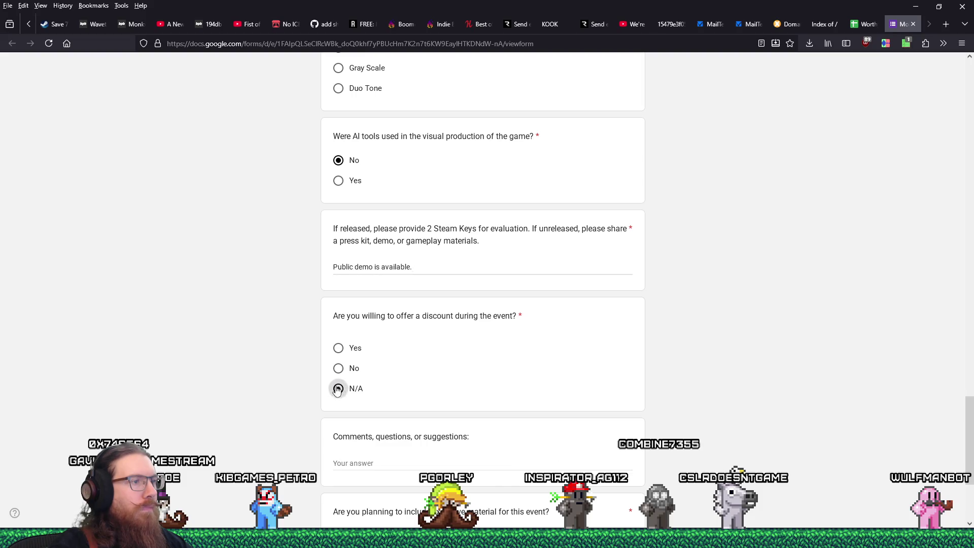
scroll(314, 394, "down", 3)
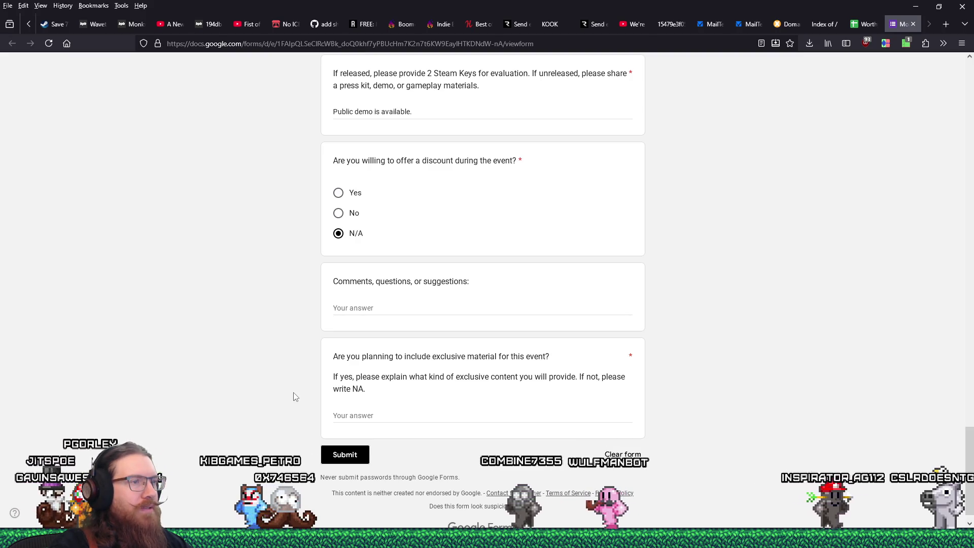
Step: Answer NA to the exclusive-material question
left_click(364, 416)
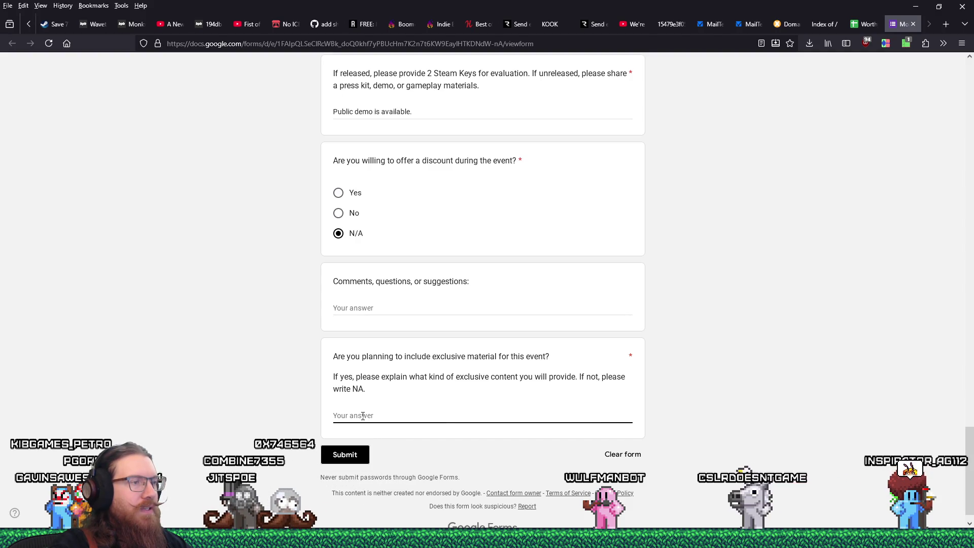
type("NA")
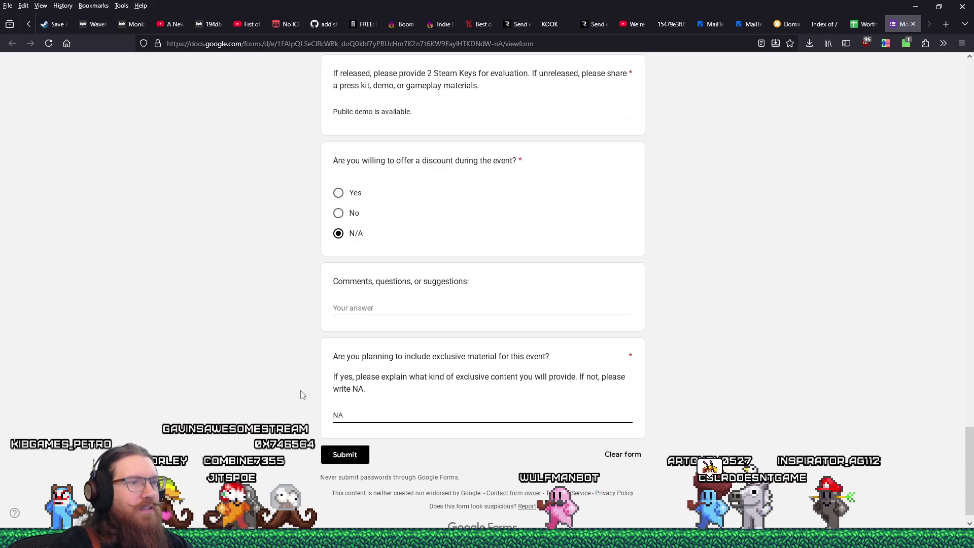
scroll(305, 386, "up", 2)
left_click(367, 355)
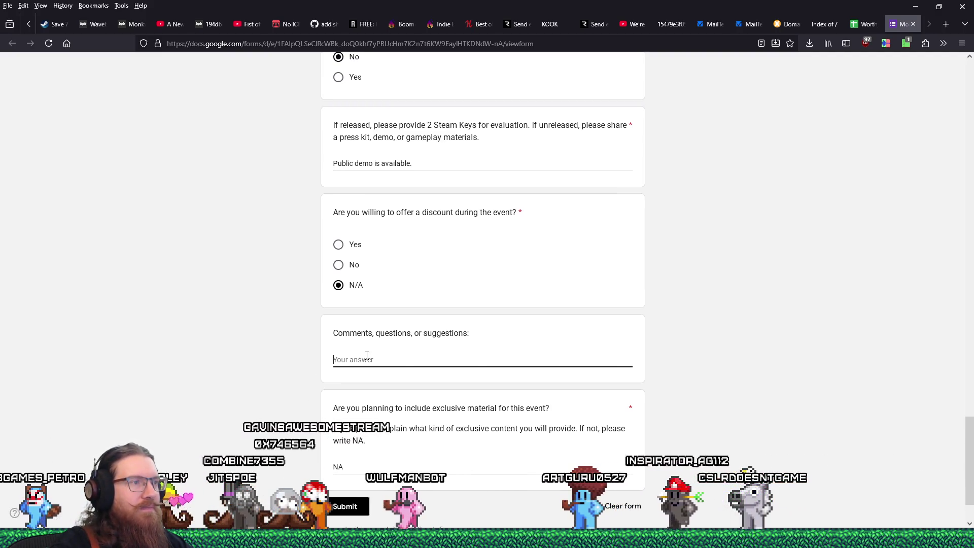
Step: Review the whole form, then close it unsubmitted to return to the festivals spreadsheet
scroll(366, 359, "up", 2)
scroll(369, 359, "up", 8)
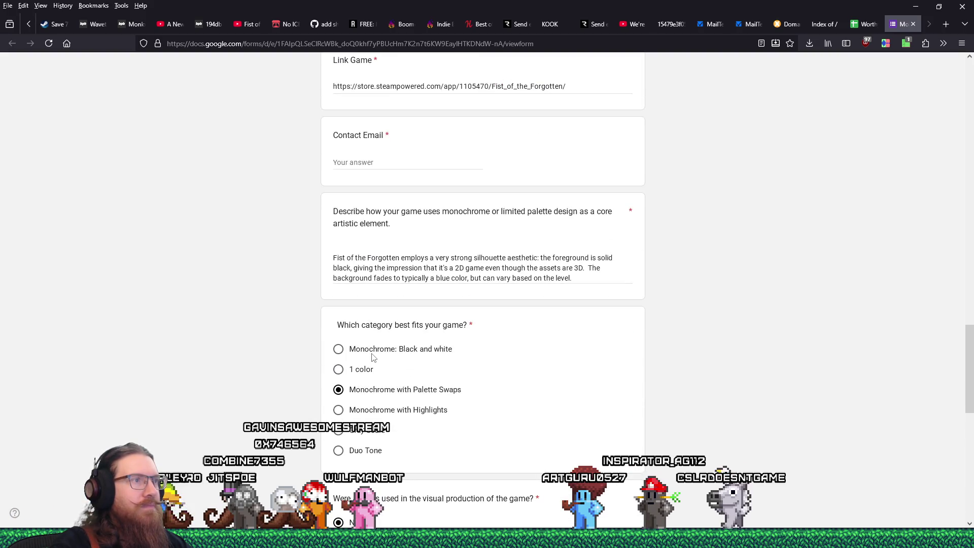
scroll(372, 357, "down", 1)
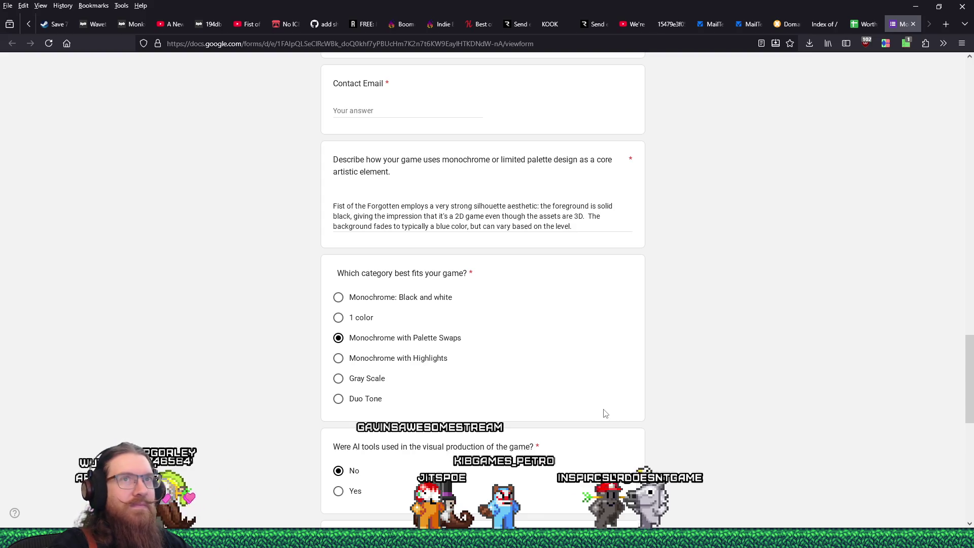
scroll(605, 414, "down", 10)
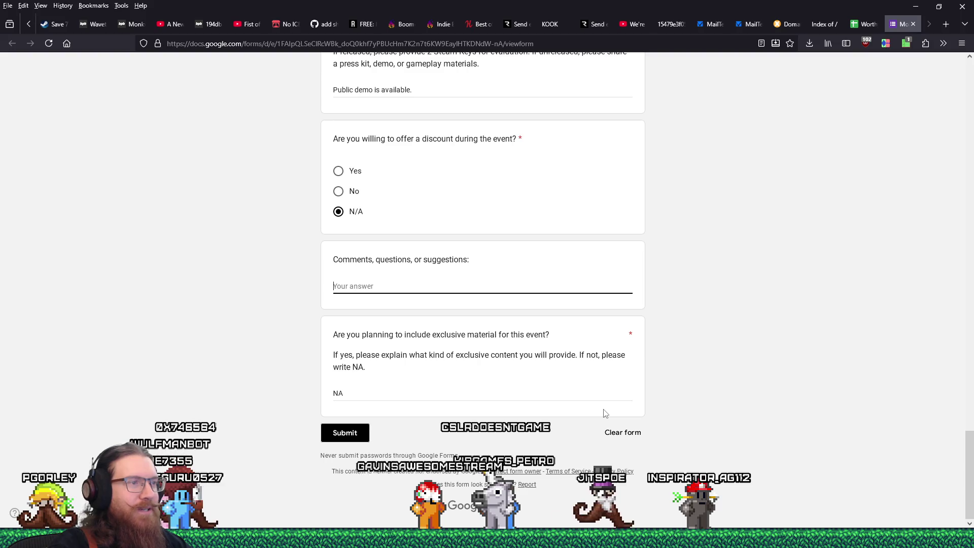
scroll(603, 414, "up", 20)
scroll(599, 416, "up", 4)
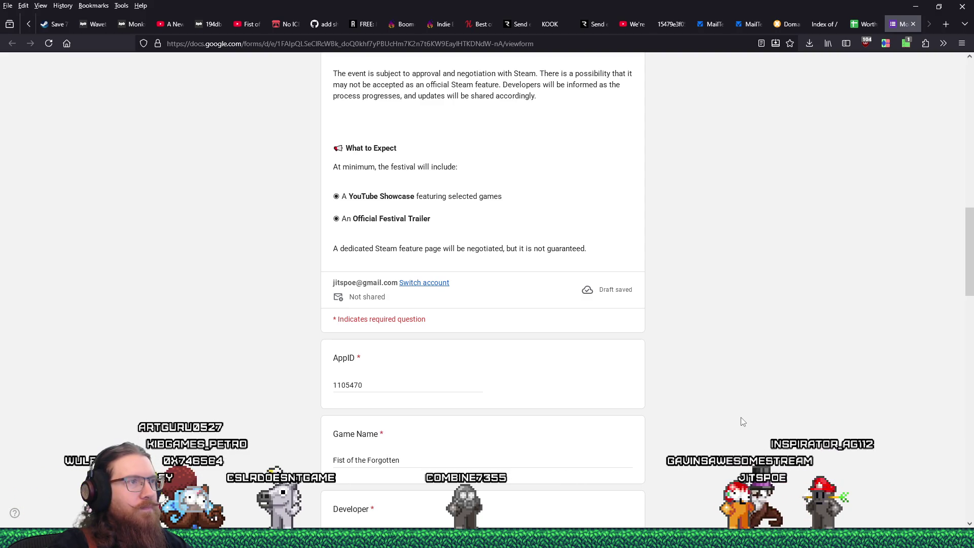
scroll(742, 421, "up", 2)
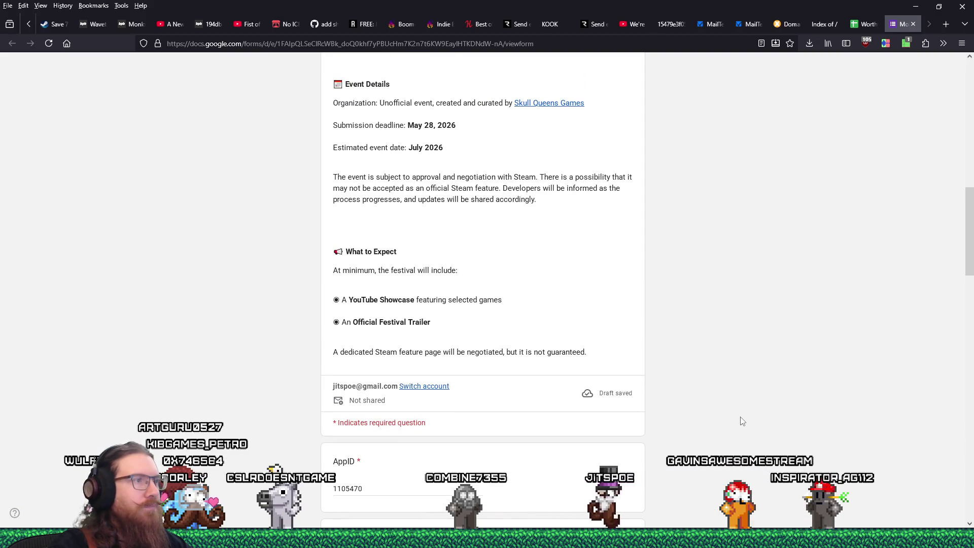
scroll(742, 421, "up", 5)
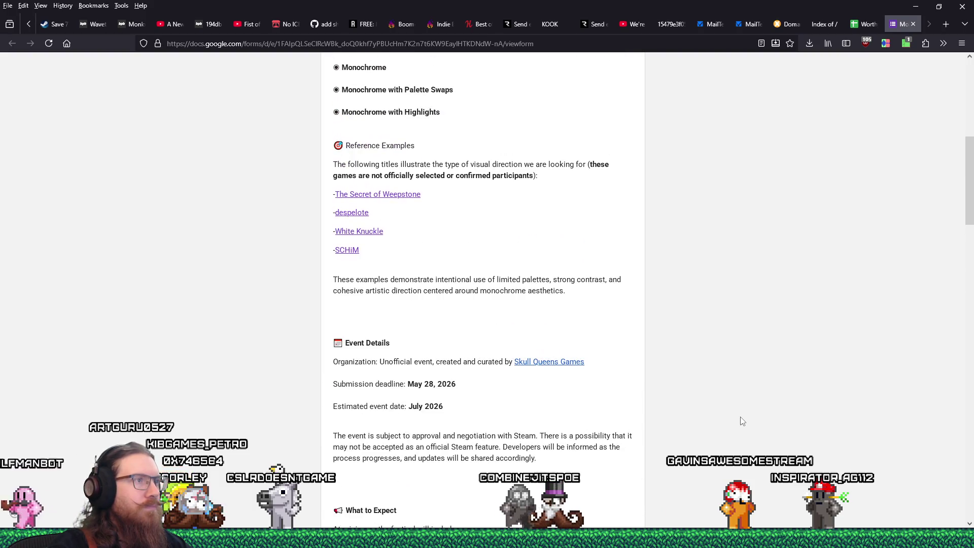
scroll(742, 421, "down", 13)
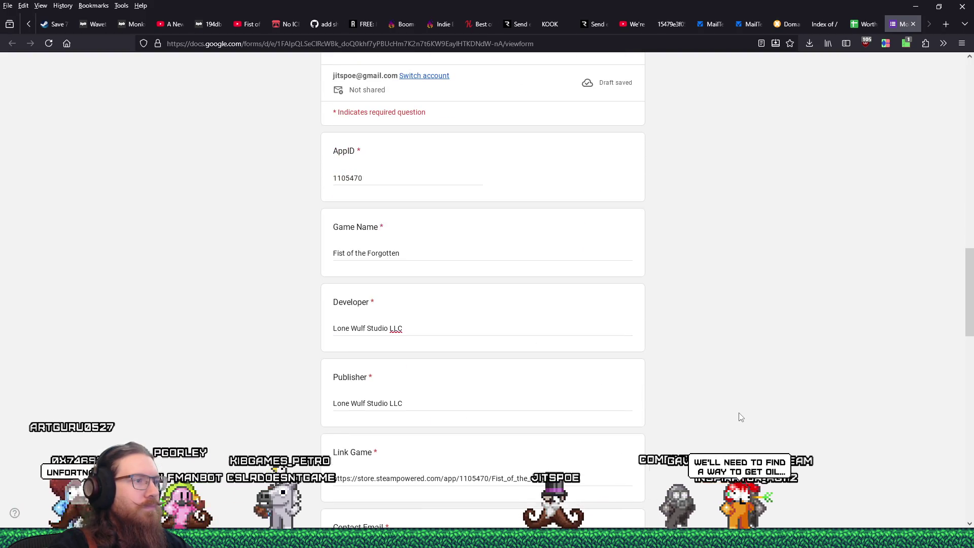
scroll(741, 417, "down", 6)
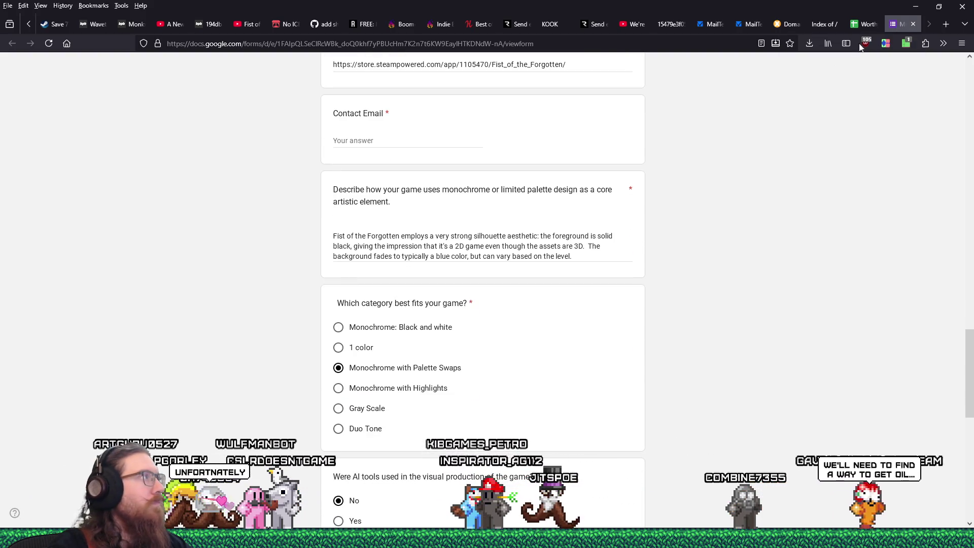
key("ctrl+w")
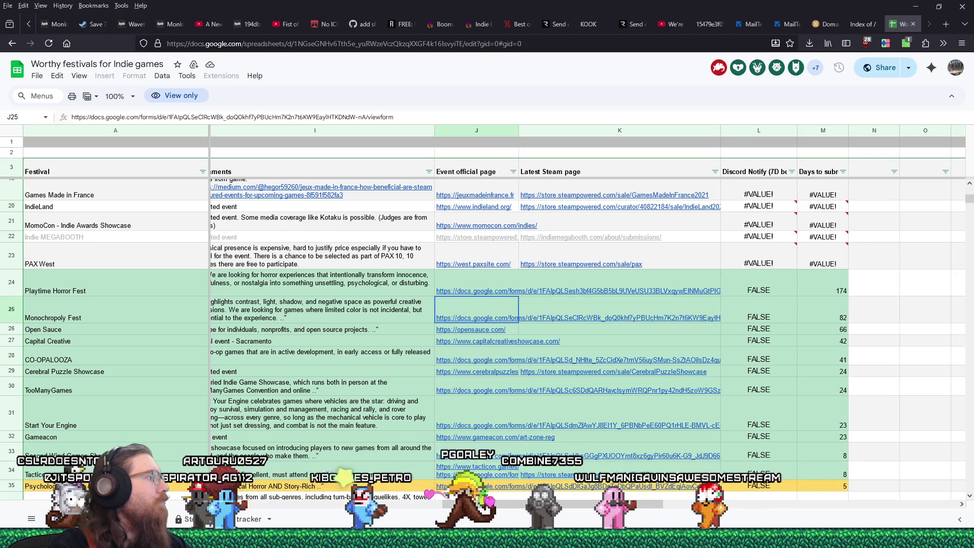
key("alt+Tab")
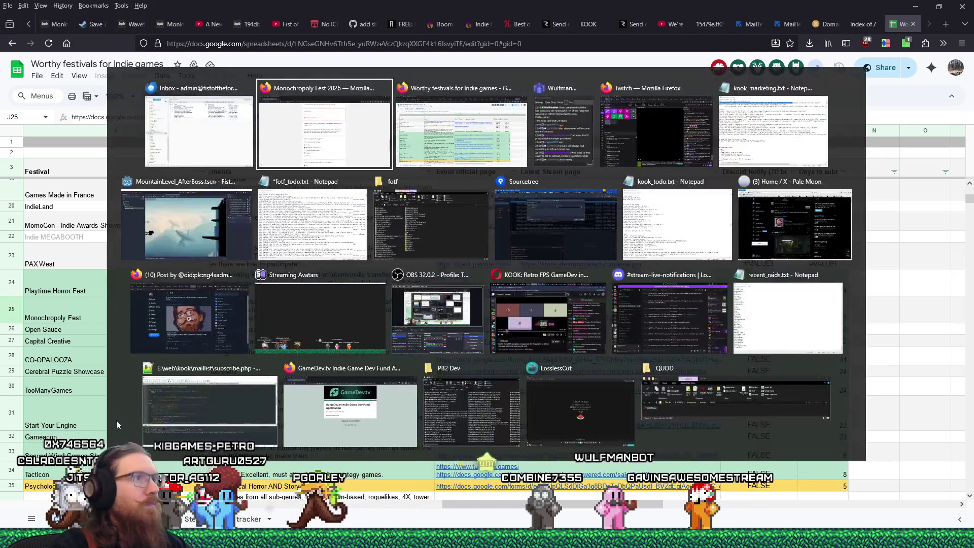
key("Escape")
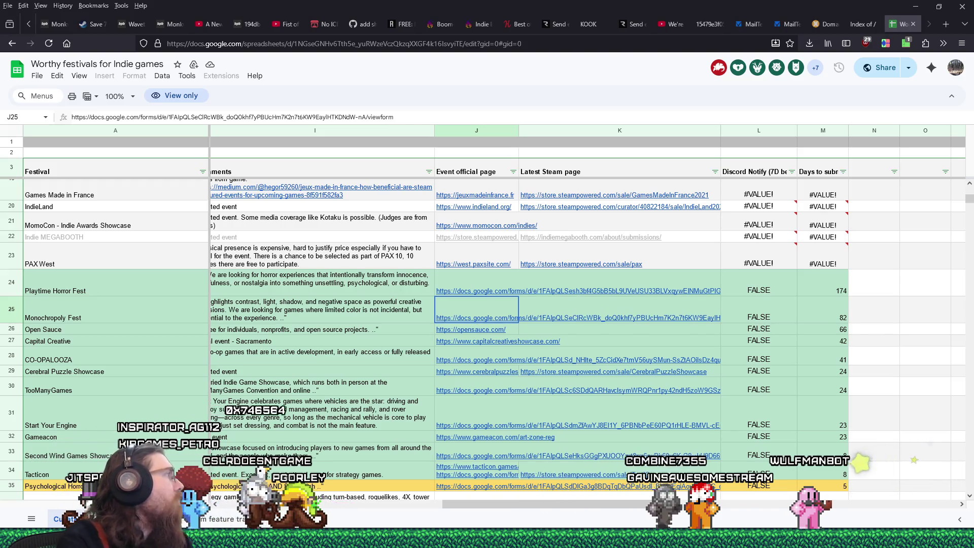
key("alt+Tab")
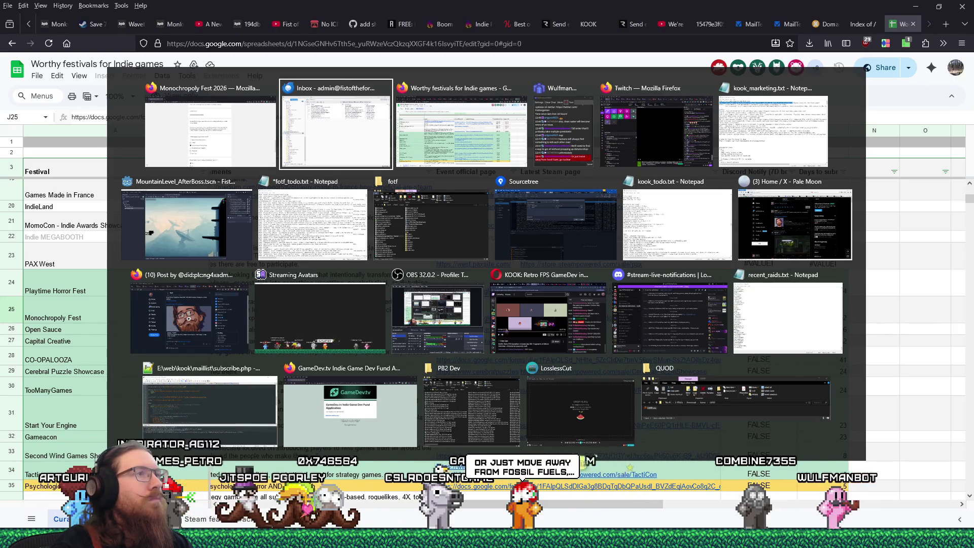
key("Escape")
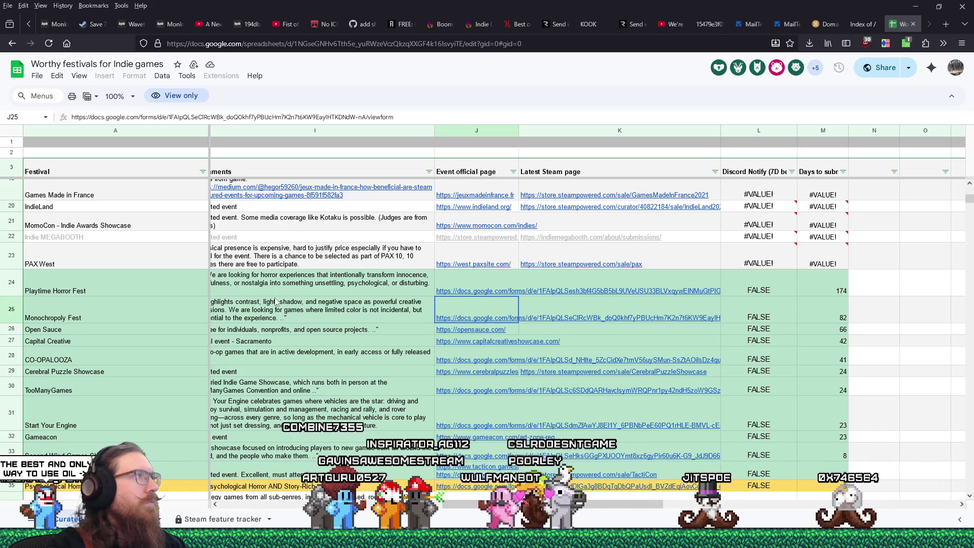
Step: Open the E:\projects\fotf folder through Run and launch event_submissions.ods
key("super+r")
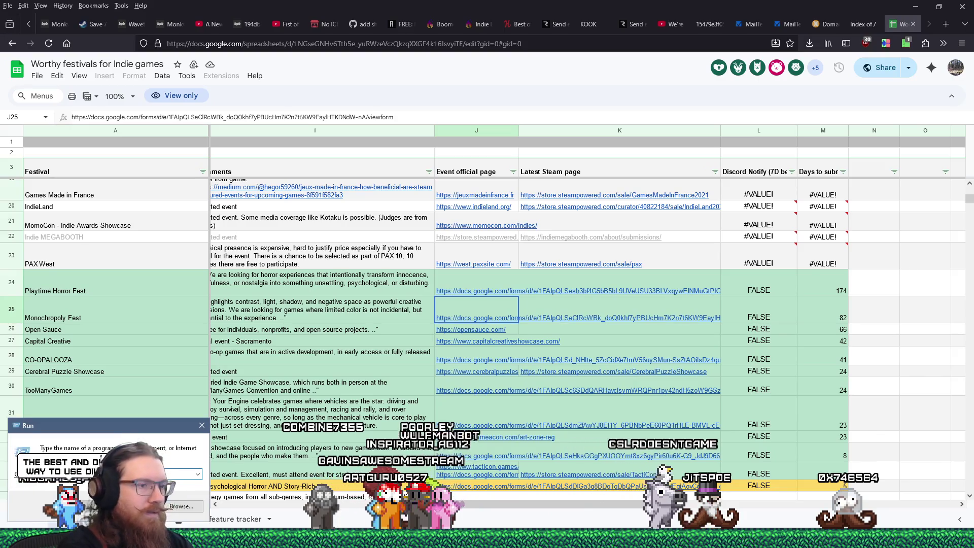
type("e:\\p")
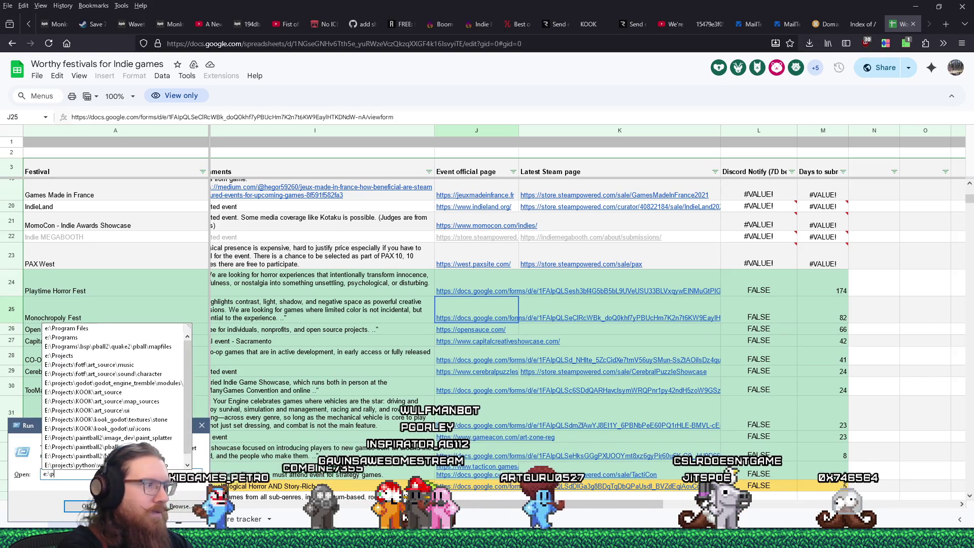
type("rojects\\fotf")
key("Return")
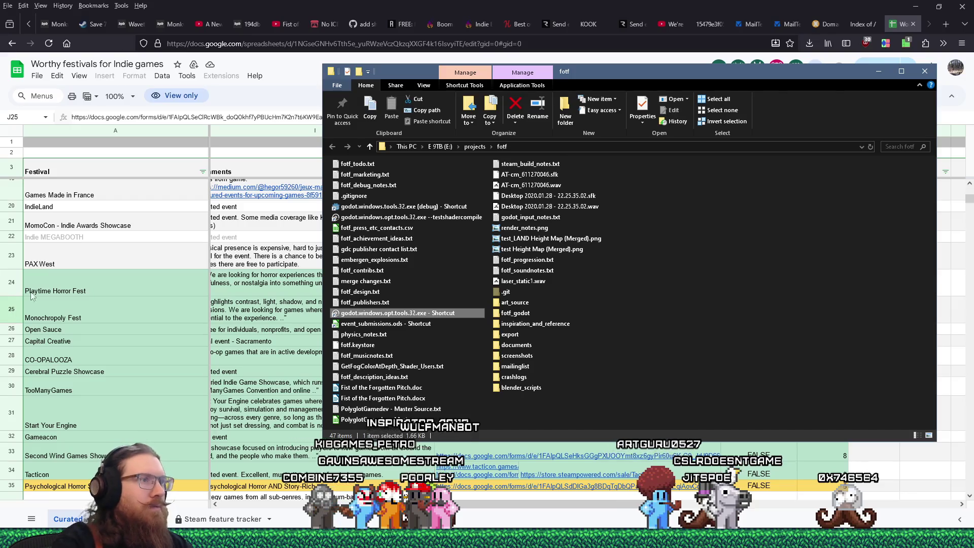
double_click(406, 324)
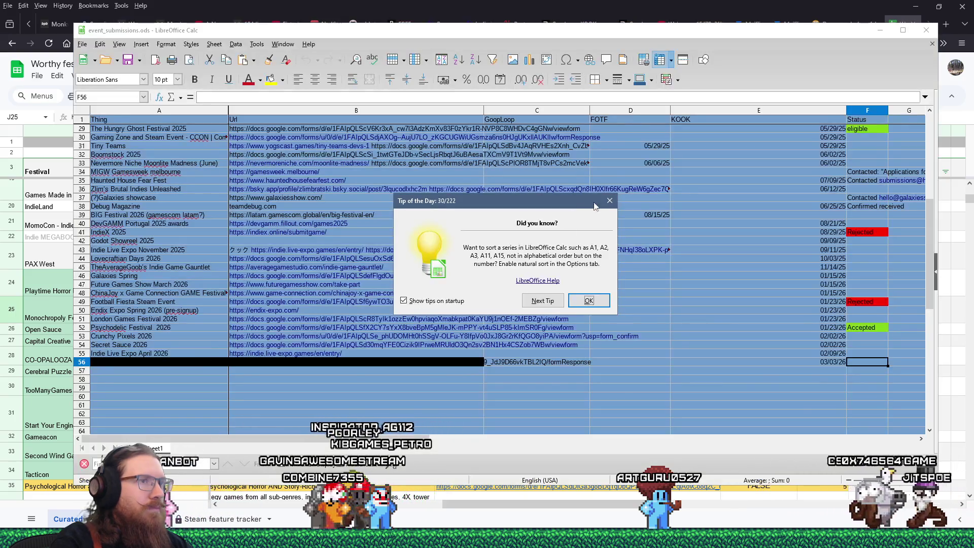
Step: Paste 'Monochropoly Fest 2026' into cell A57 as the new entry
left_click(609, 200)
left_click(185, 370)
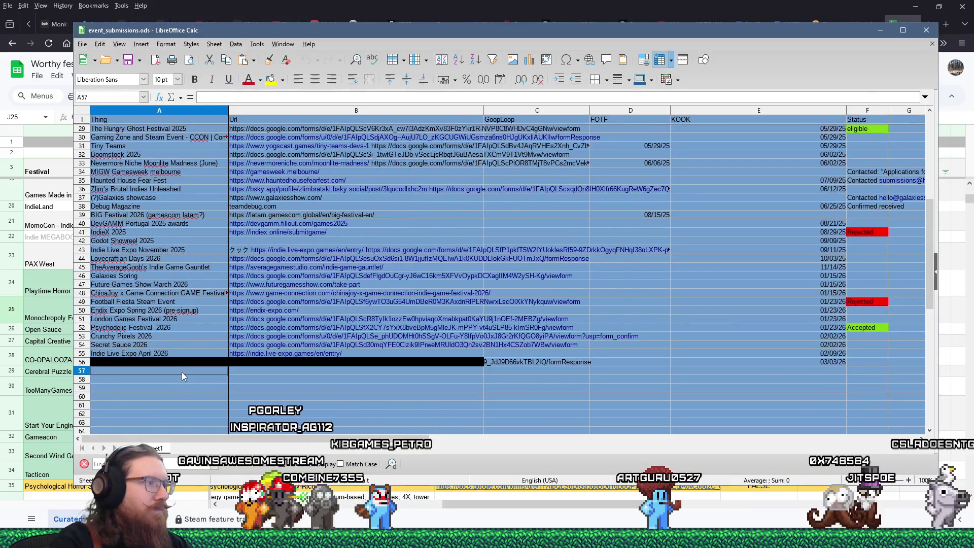
right_click(232, 98)
left_click(257, 134)
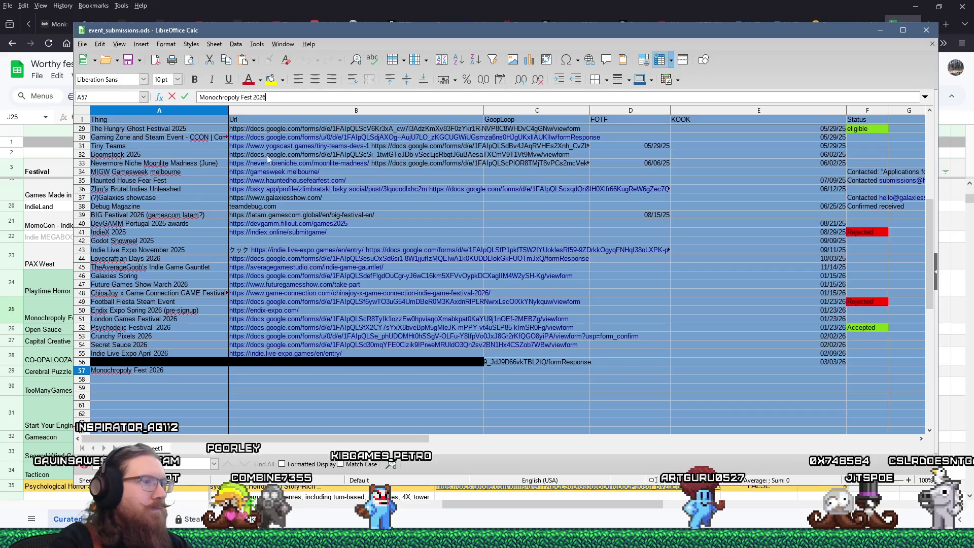
left_click(603, 363)
Step: Enter the date 3/06/26 under FOTF in D57, then minimize Calc
left_click(604, 370)
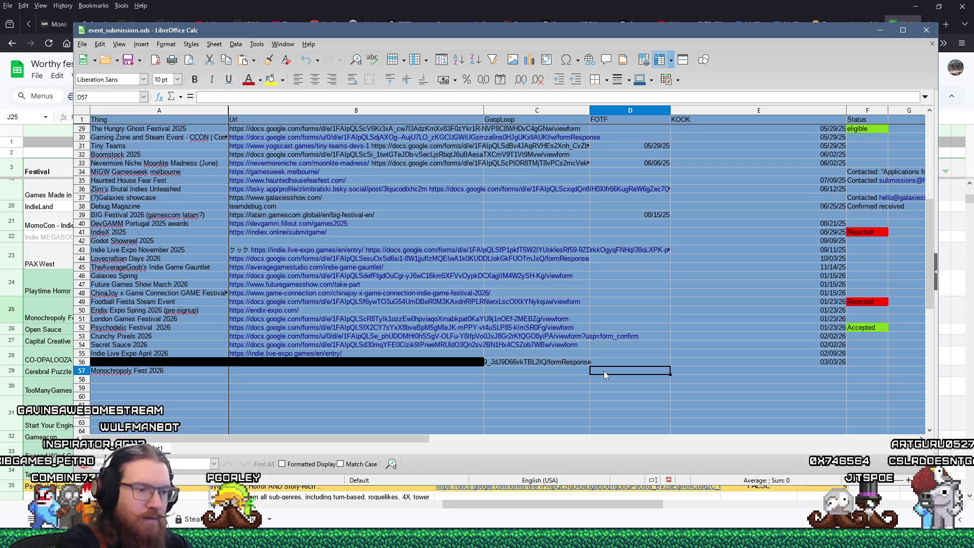
type("03/06/2")
type("6")
key("Return")
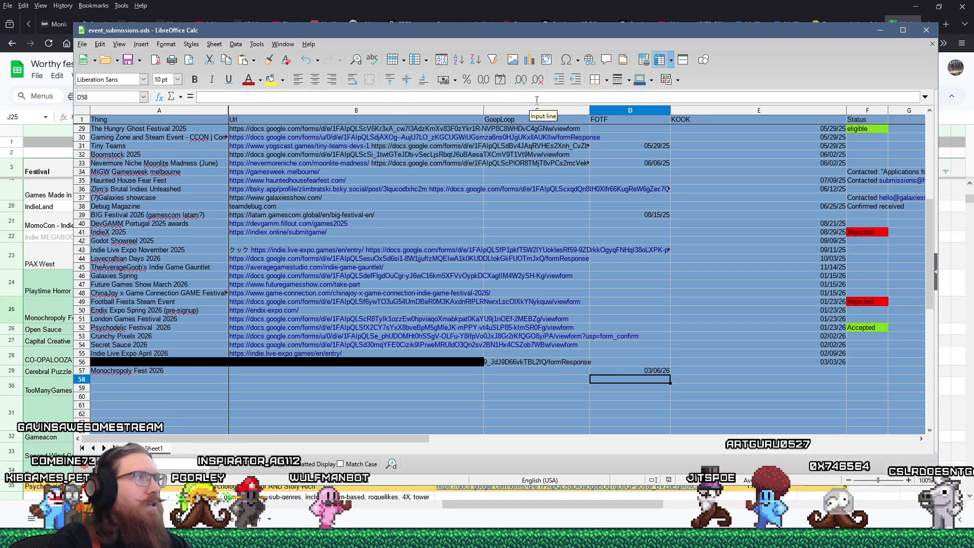
left_click(880, 30)
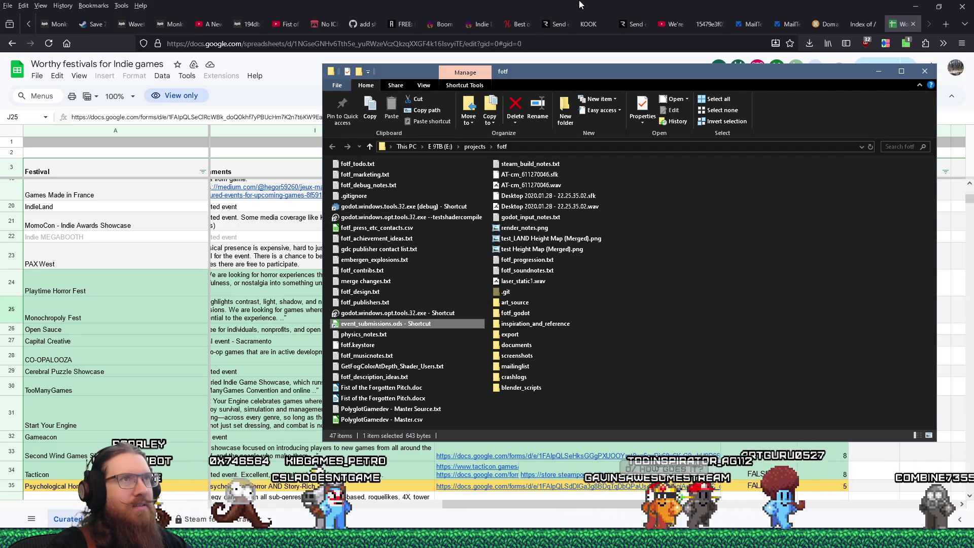
Step: Close the festivals spreadsheet tab and bring fotf_todo.txt to the front in Notepad
left_click(521, 55)
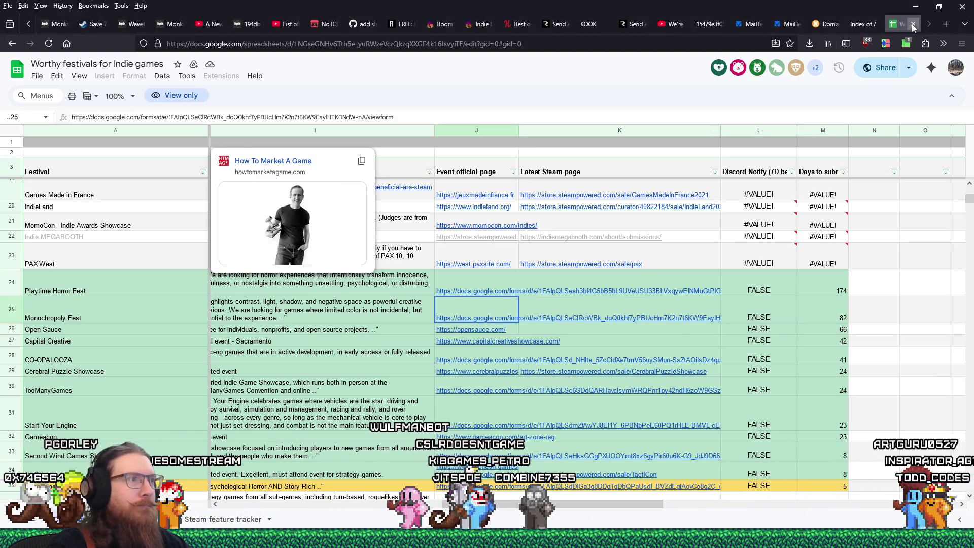
left_click(912, 24)
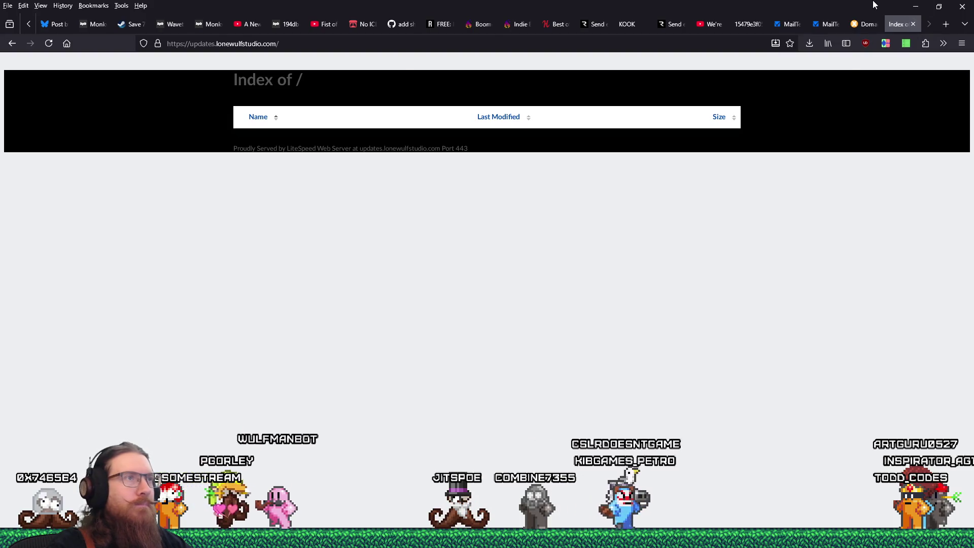
key("alt+Tab")
left_click(238, 175)
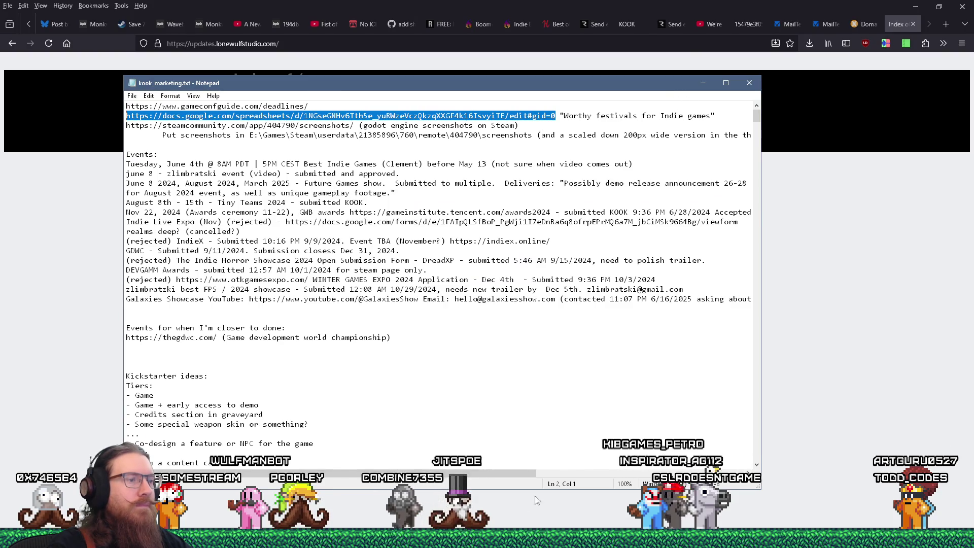
mouse_move(378, 538)
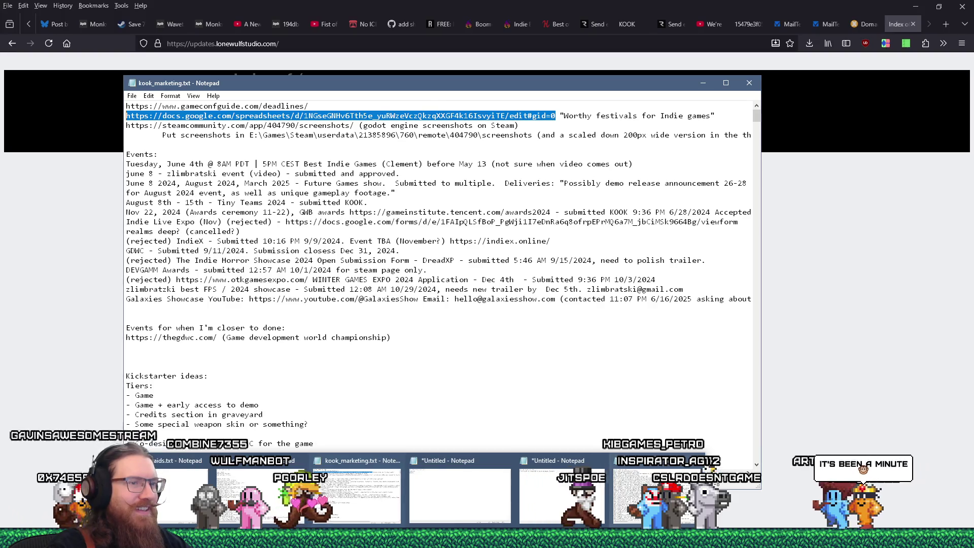
left_click(715, 484)
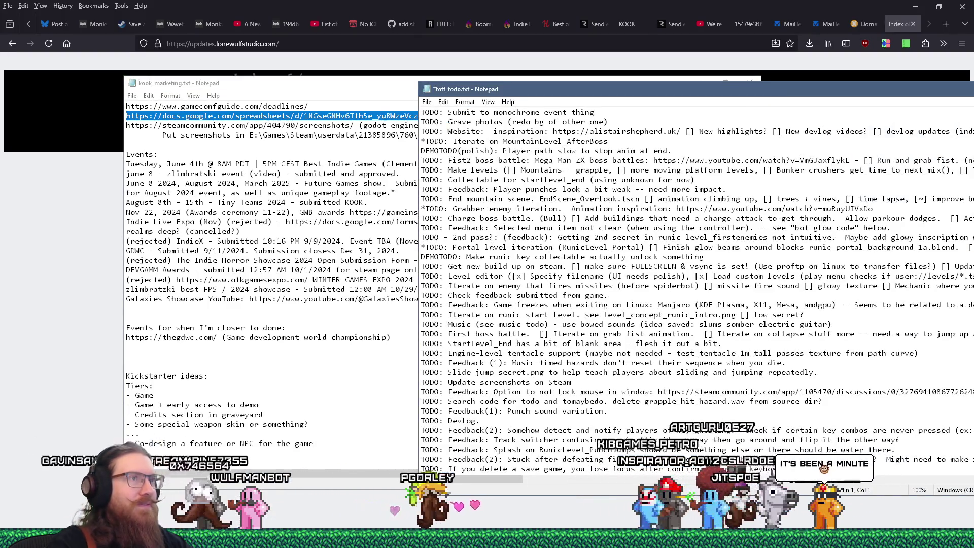
Step: Append the 'Submit to monochrome event thing' entry at the end of fotf_todo.txt
key("ctrl+End")
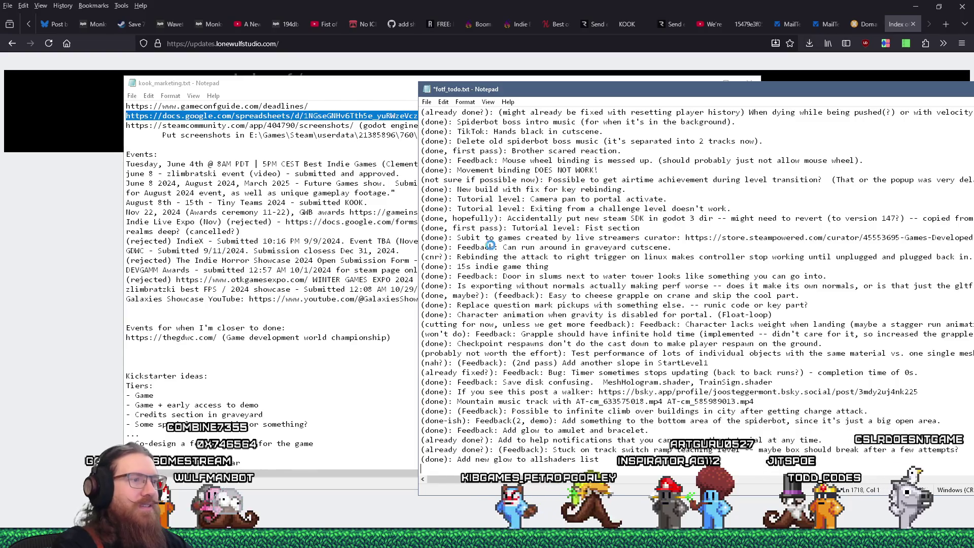
type("TODO: Submit to monochrome event thing")
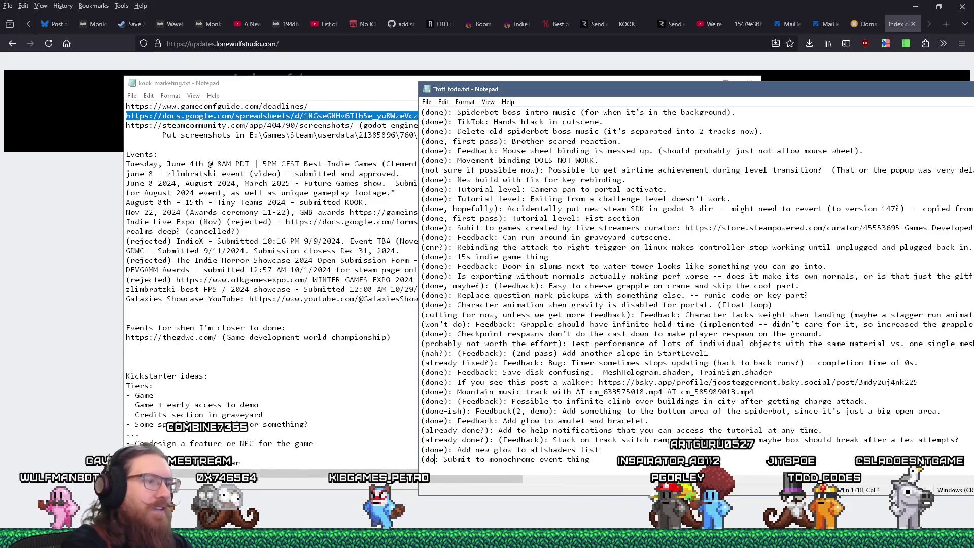
key("ctrl+Home")
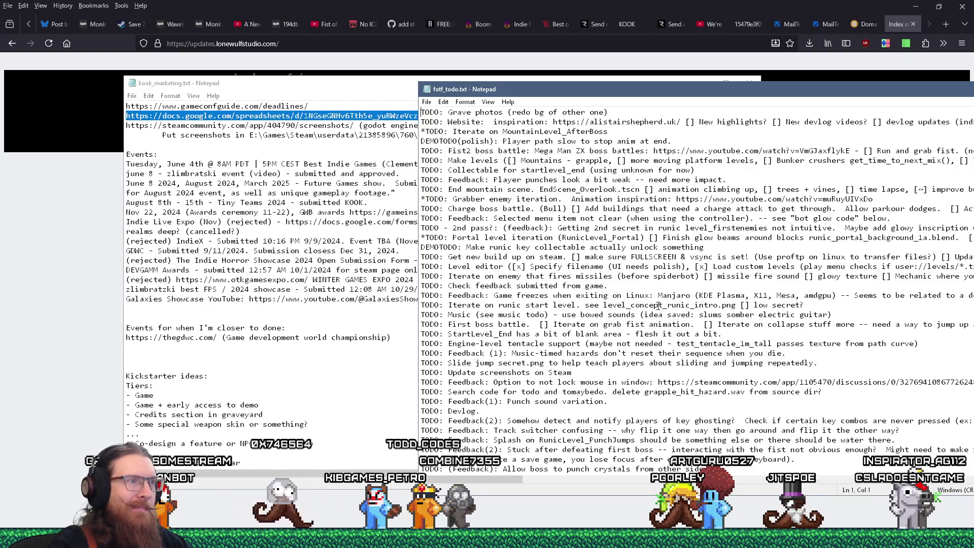
Step: Switch to Godot and orbit and zoom toward the MountainLevel_AfterBoss bunker's front and platforms
key("alt+Tab")
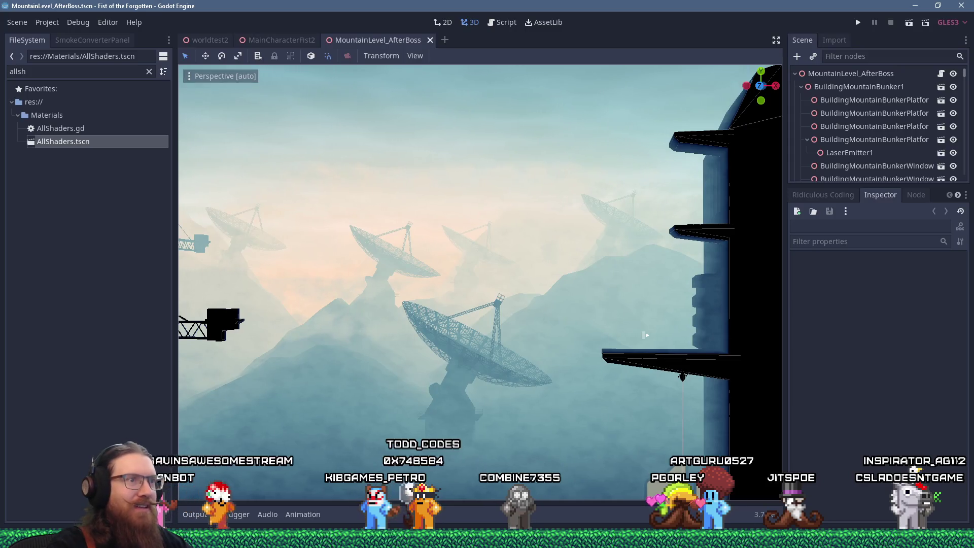
scroll(507, 340, "down", 5)
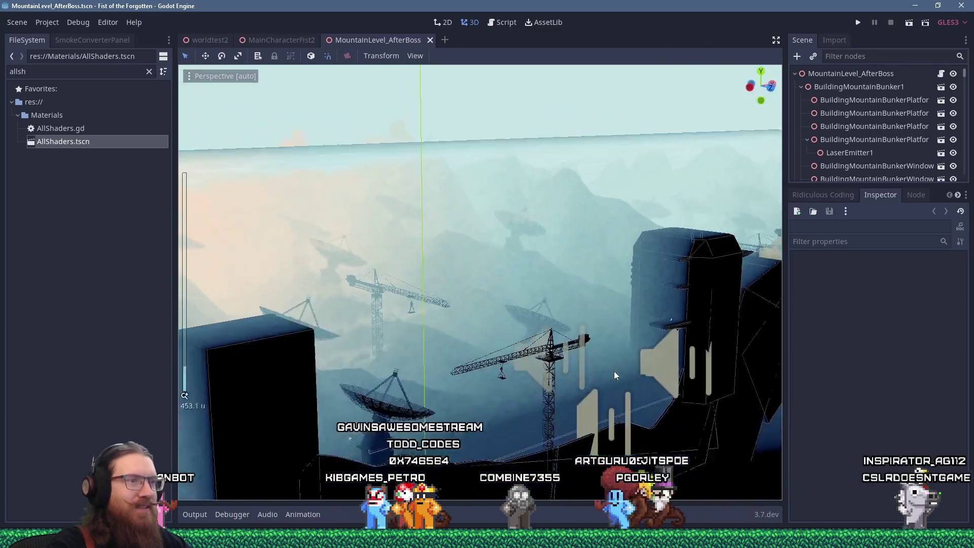
scroll(613, 370, "up", 4)
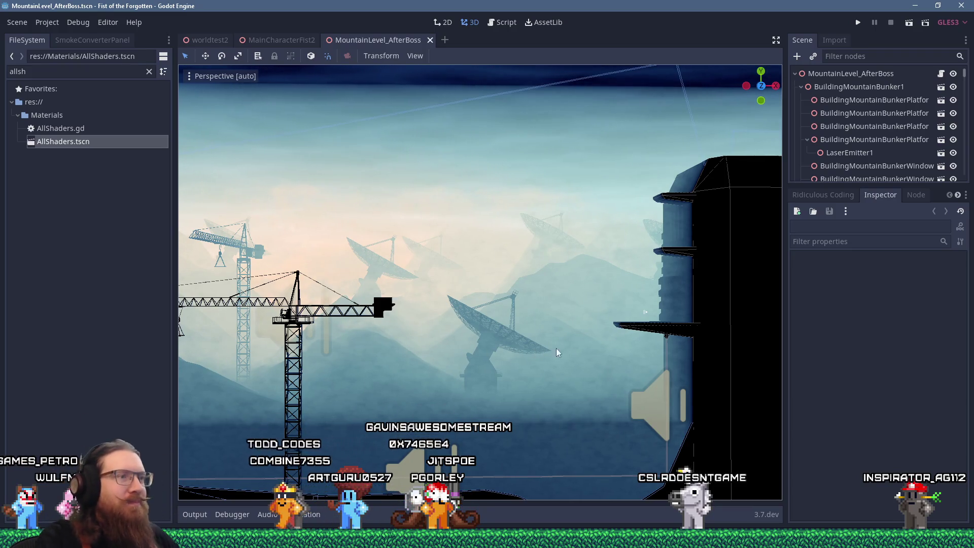
mouse_move(668, 321)
left_mouse_down()
mouse_move(580, 346)
mouse_move(536, 300)
mouse_move(571, 320)
left_mouse_up()
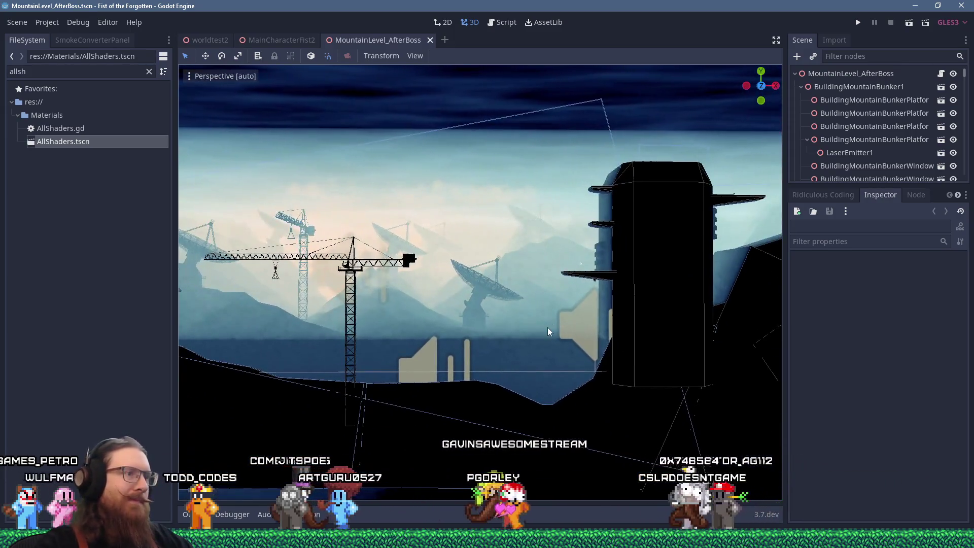
scroll(547, 331, "up", 3)
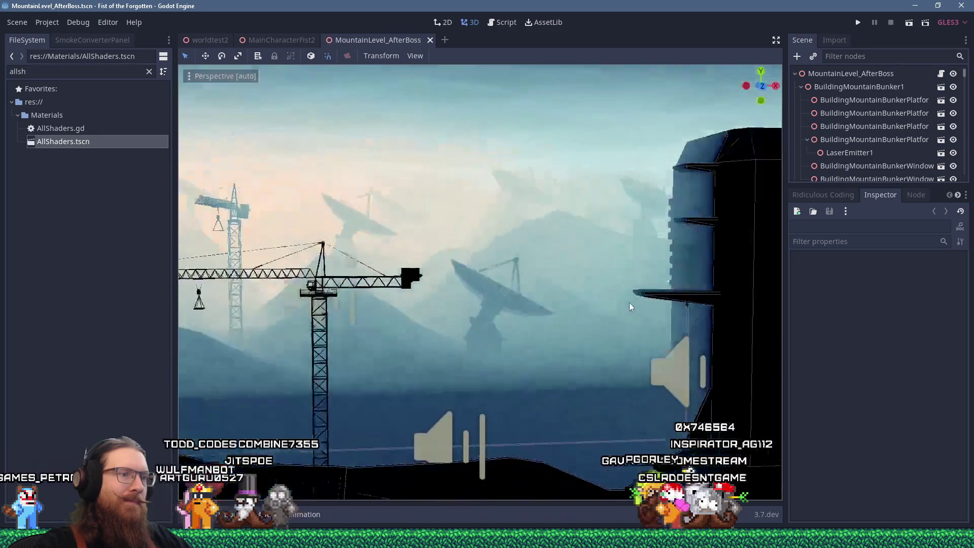
mouse_move(630, 305)
left_mouse_down()
mouse_move(476, 282)
mouse_move(625, 294)
left_mouse_up()
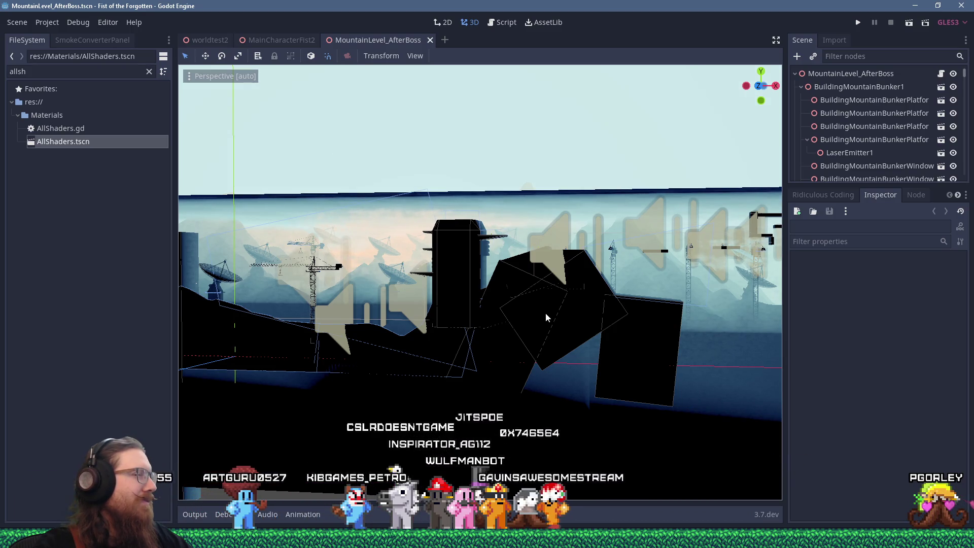
scroll(550, 278, "up", 2)
mouse_move(549, 274)
left_mouse_down()
mouse_move(576, 249)
mouse_move(591, 253)
mouse_move(582, 257)
left_mouse_up()
scroll(582, 258, "up", 8)
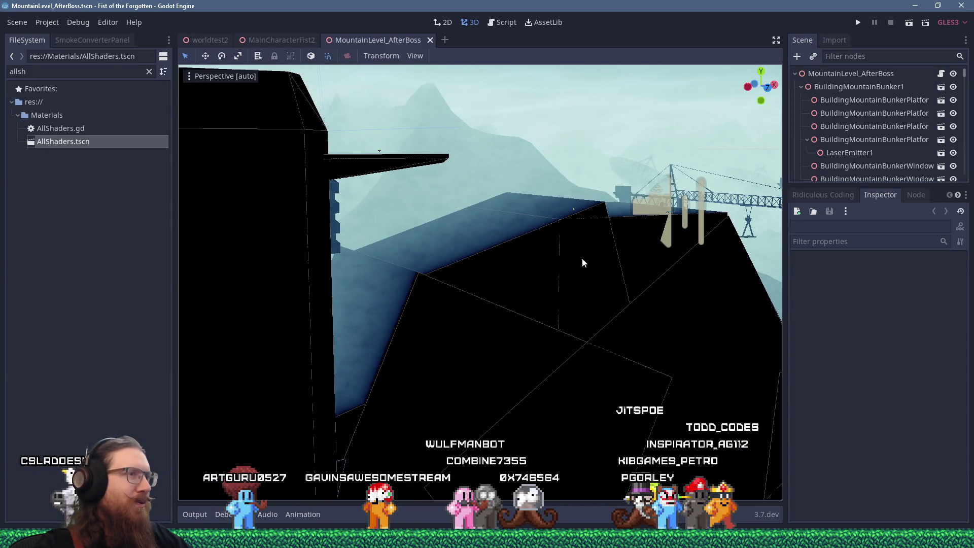
scroll(582, 257, "down", 5)
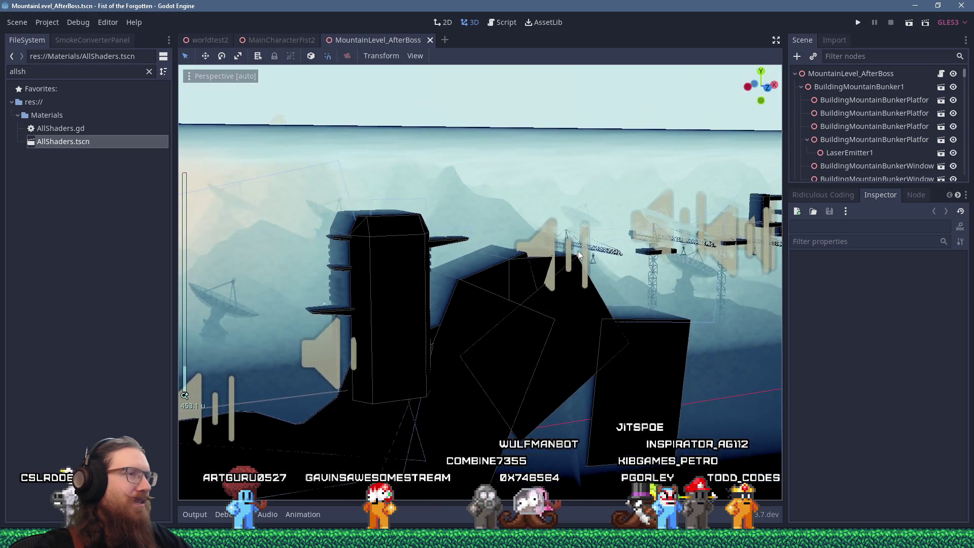
scroll(578, 253, "up", 5)
mouse_move(578, 251)
left_mouse_down()
mouse_move(588, 239)
mouse_move(495, 251)
mouse_move(435, 278)
mouse_move(393, 254)
mouse_move(491, 259)
mouse_move(476, 239)
mouse_move(526, 218)
mouse_move(539, 261)
mouse_move(516, 277)
left_mouse_up()
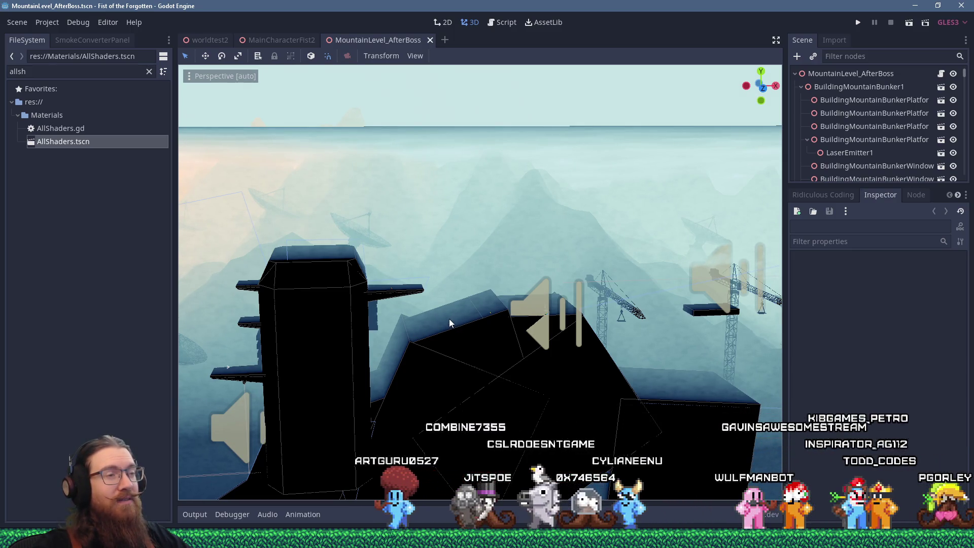
mouse_move(409, 321)
left_mouse_down()
mouse_move(482, 334)
mouse_move(564, 329)
mouse_move(486, 350)
mouse_move(437, 331)
mouse_move(489, 236)
mouse_move(504, 291)
left_mouse_up()
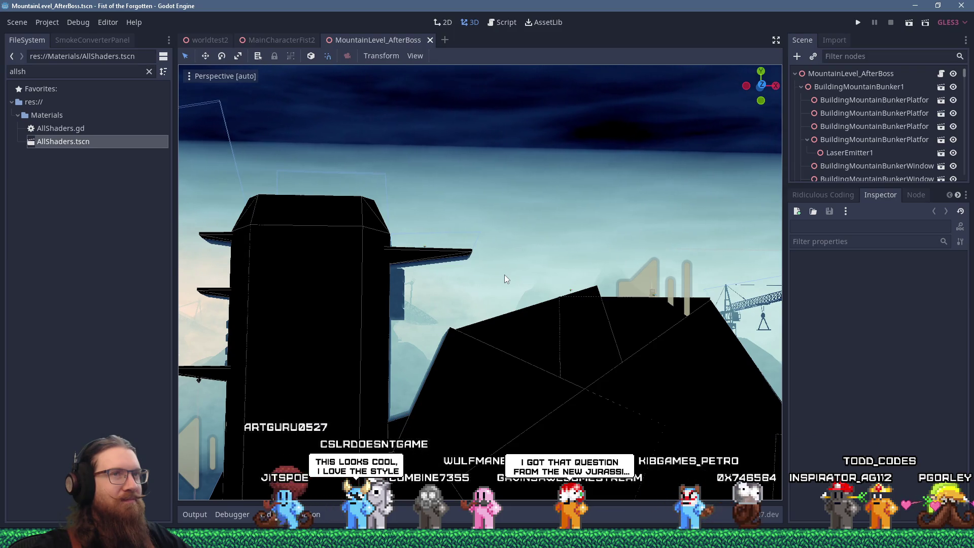
mouse_move(500, 245)
left_mouse_down()
mouse_move(517, 287)
mouse_move(552, 273)
mouse_move(468, 270)
left_mouse_up()
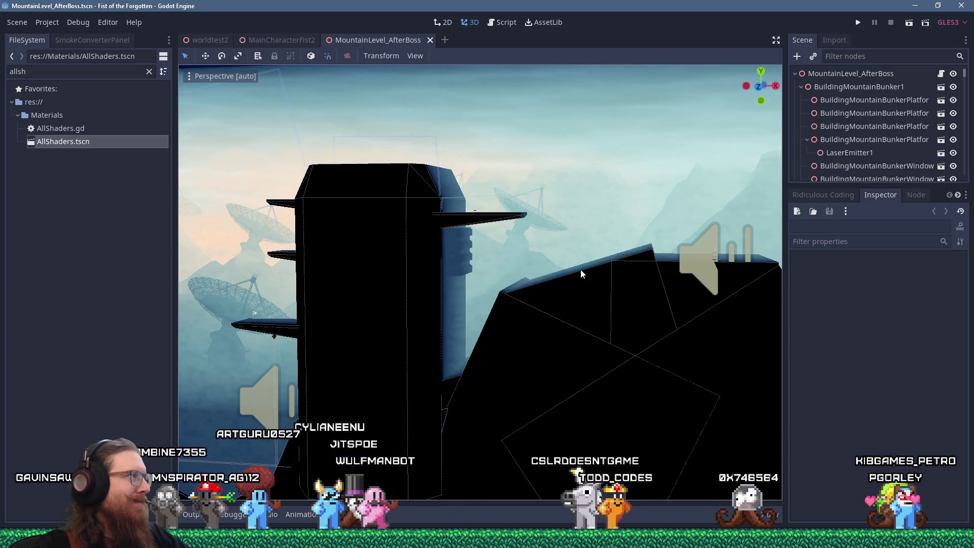
left_click_drag(528, 268, 573, 278)
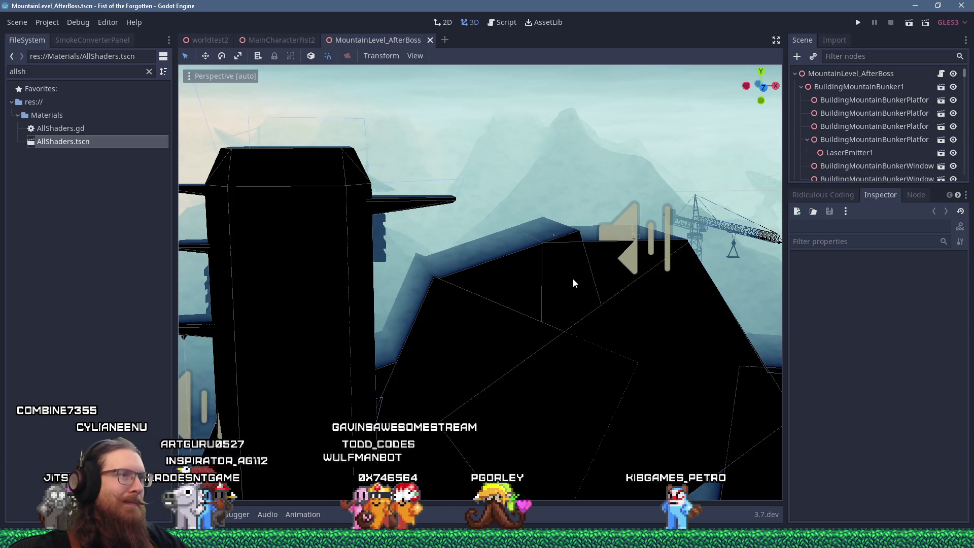
left_click_drag(568, 276, 541, 257)
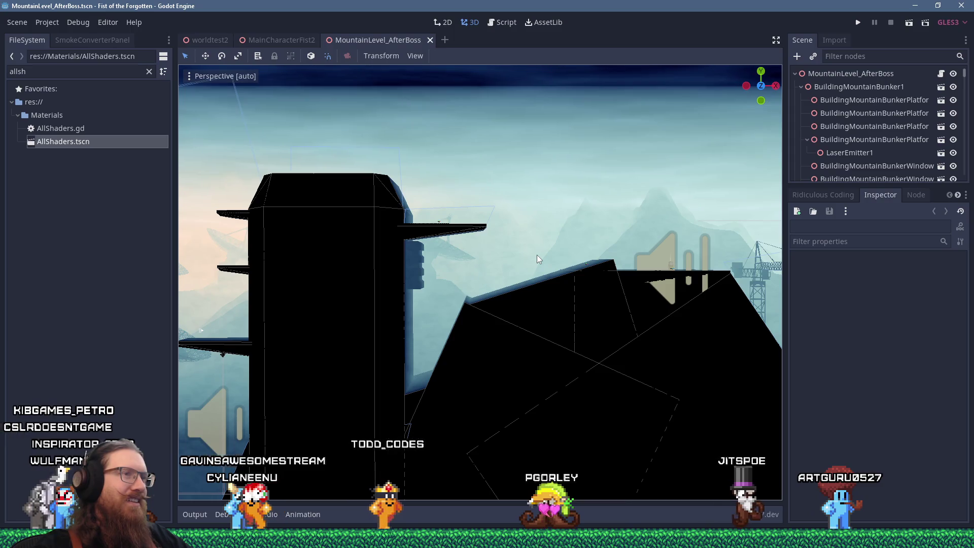
scroll(536, 259, "up", 5)
scroll(544, 317, "down", 5)
scroll(659, 261, "down", 5)
scroll(529, 258, "up", 3)
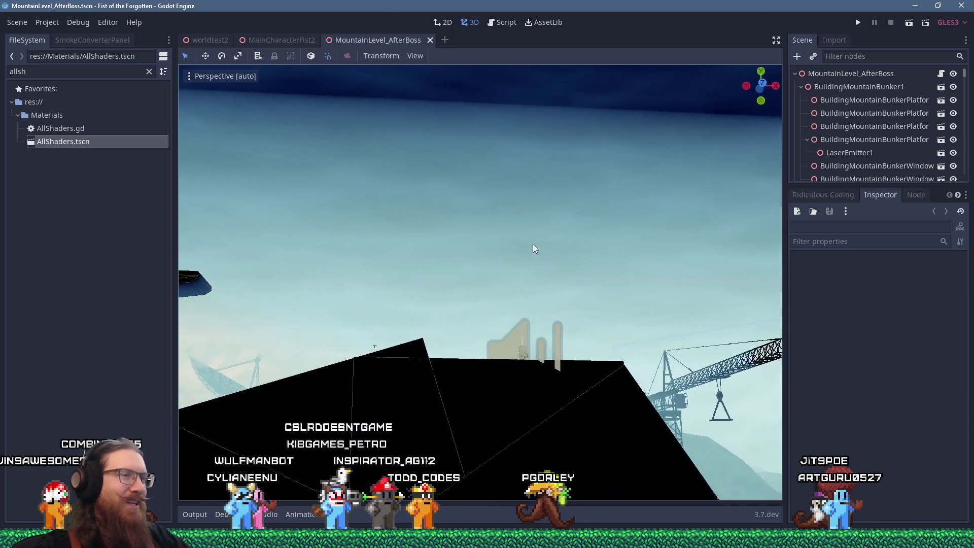
mouse_move(532, 249)
left_mouse_down()
mouse_move(504, 263)
mouse_move(525, 284)
mouse_move(527, 265)
mouse_move(518, 263)
left_mouse_up()
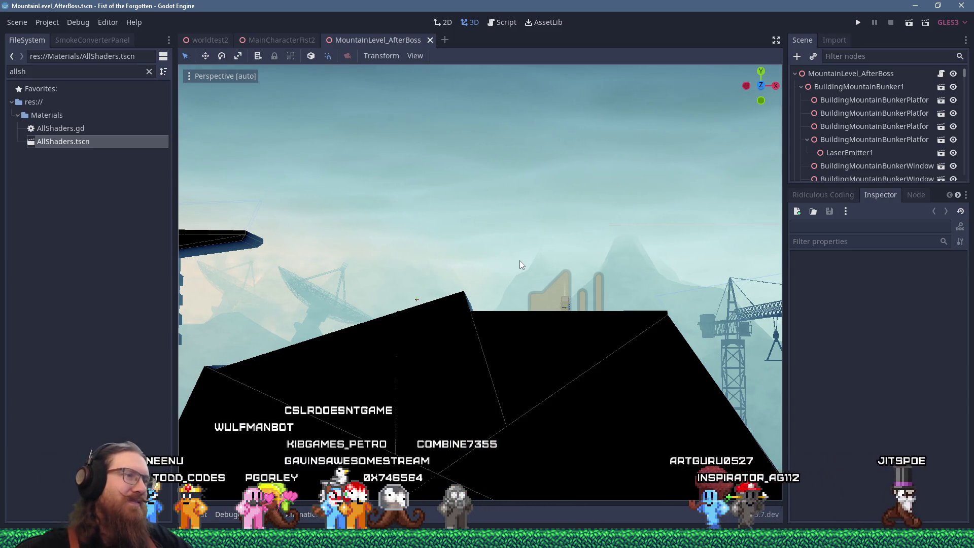
mouse_move(512, 287)
left_mouse_down()
mouse_move(497, 290)
mouse_move(511, 288)
mouse_move(507, 273)
left_mouse_up()
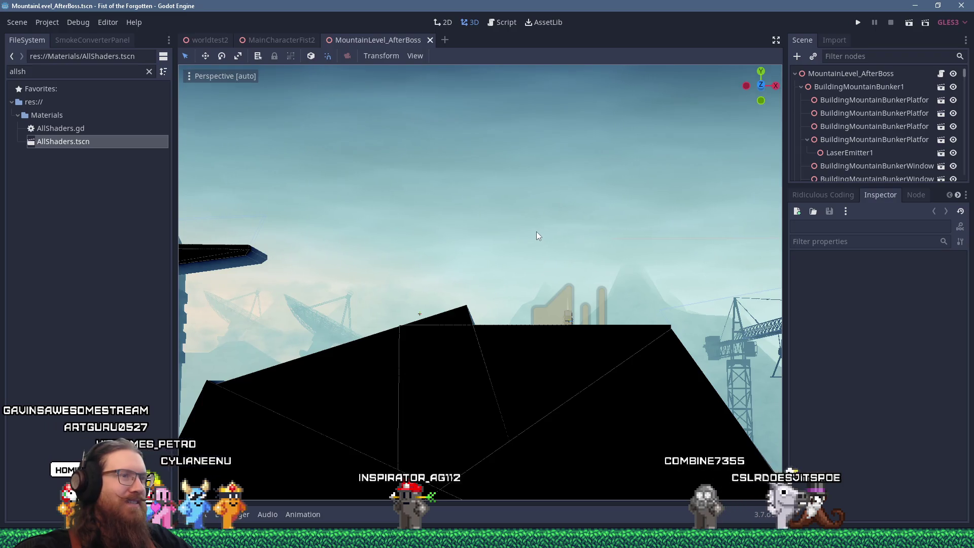
scroll(536, 231, "up", 5)
mouse_move(531, 287)
left_mouse_down()
mouse_move(488, 265)
mouse_move(550, 278)
mouse_move(519, 275)
left_mouse_up()
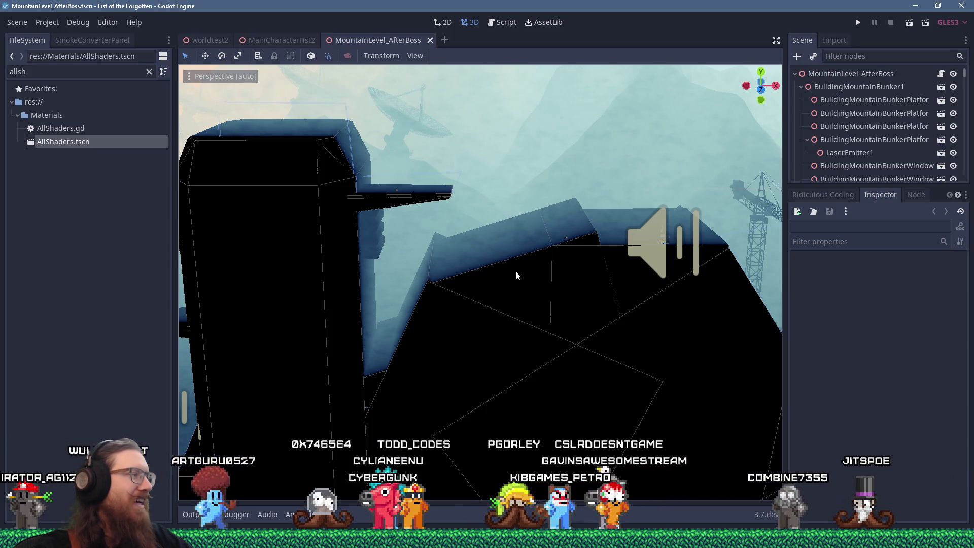
mouse_move(514, 270)
left_mouse_down()
mouse_move(540, 278)
mouse_move(526, 292)
mouse_move(493, 271)
left_mouse_up()
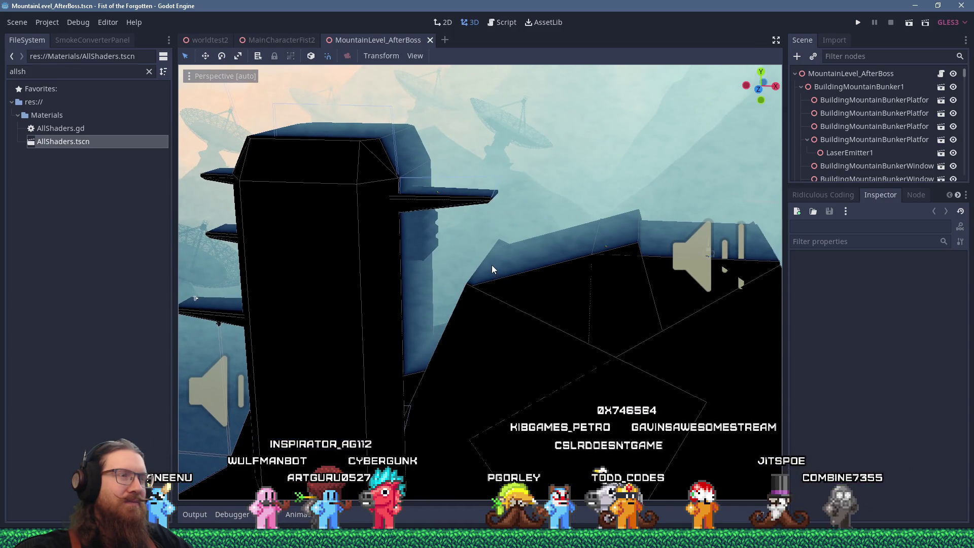
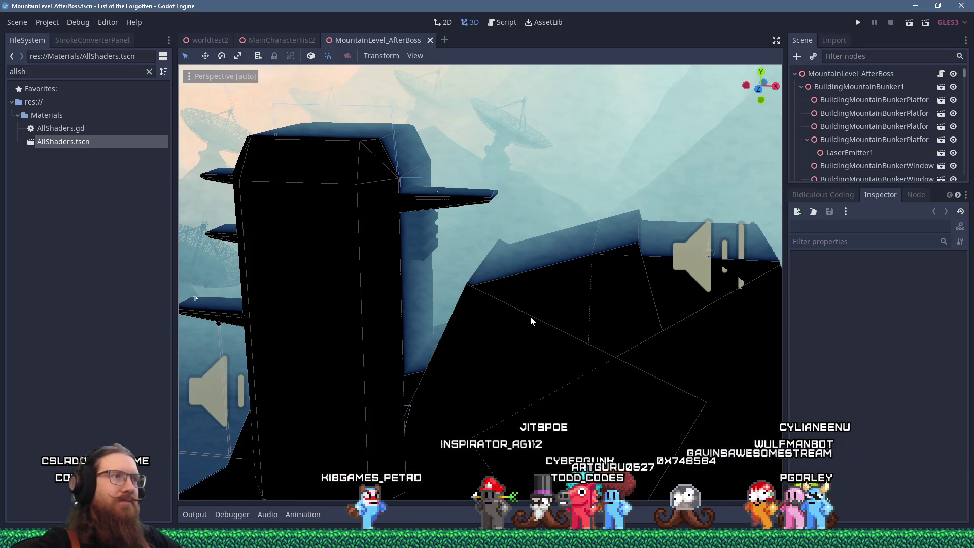
Step: Orbit and zoom around the bunker tower until the hillside below the crane and satellite dishes is framed
mouse_move(482, 383)
left_mouse_down()
mouse_move(499, 319)
mouse_move(476, 355)
mouse_move(574, 324)
left_mouse_up()
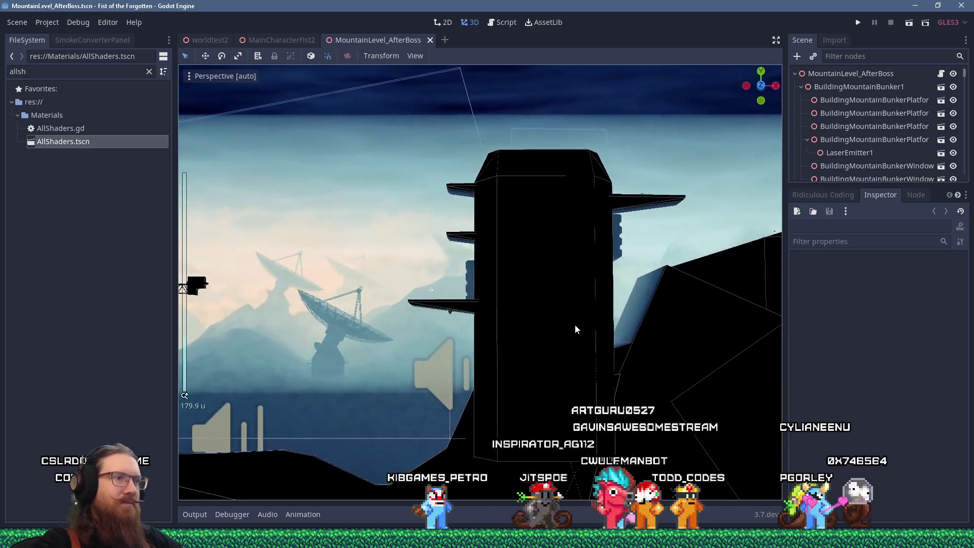
mouse_move(654, 302)
left_mouse_down()
mouse_move(648, 283)
mouse_move(615, 291)
mouse_move(686, 267)
left_mouse_up()
scroll(601, 301, "up", 4)
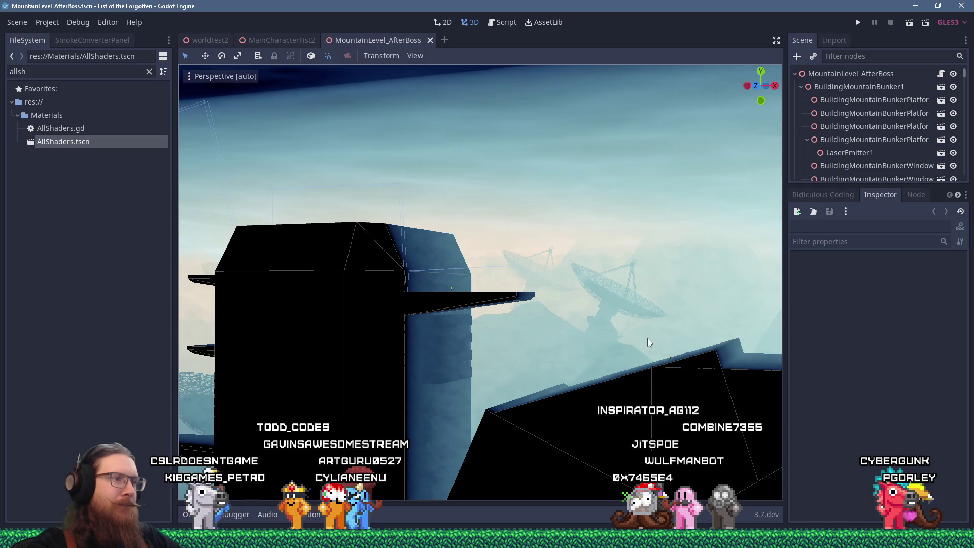
scroll(599, 331, "down", 8)
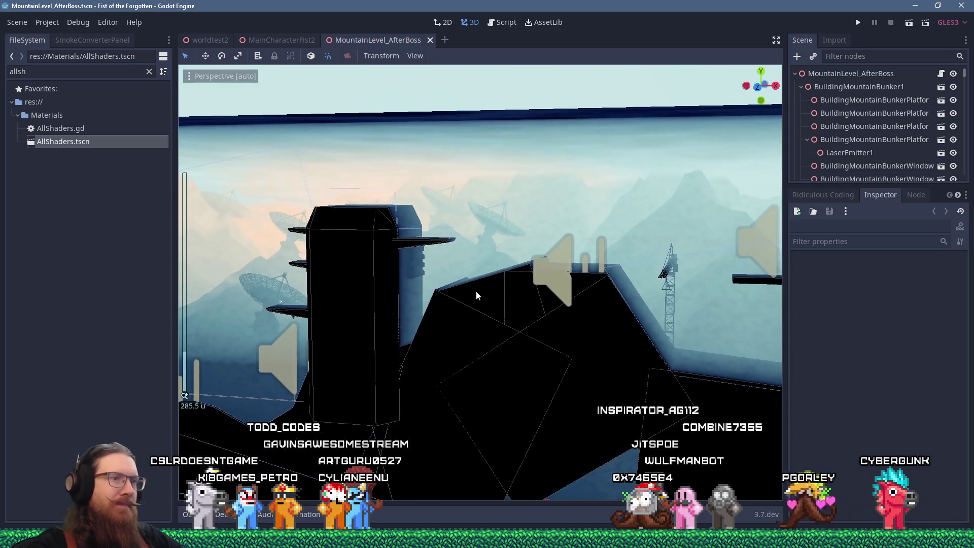
scroll(487, 297, "up", 8)
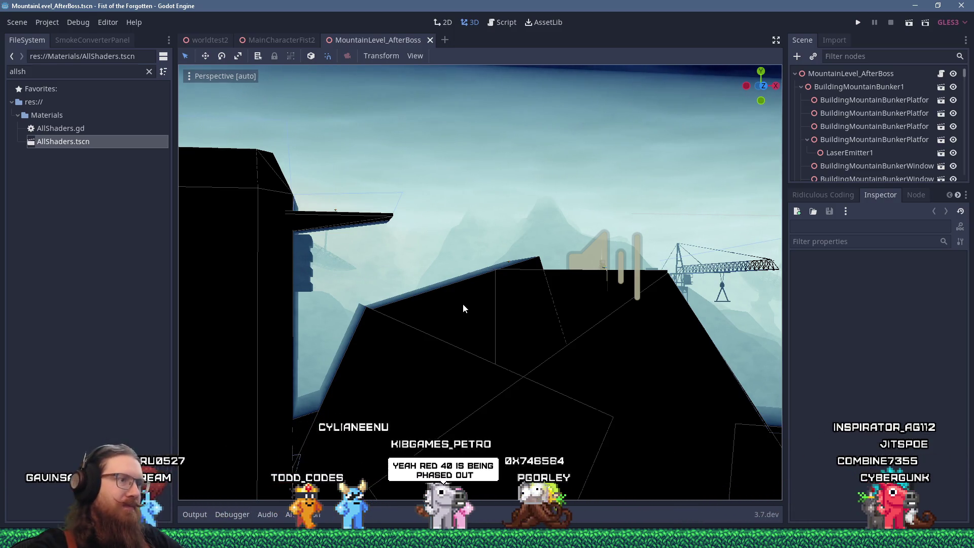
scroll(463, 303, "down", 3)
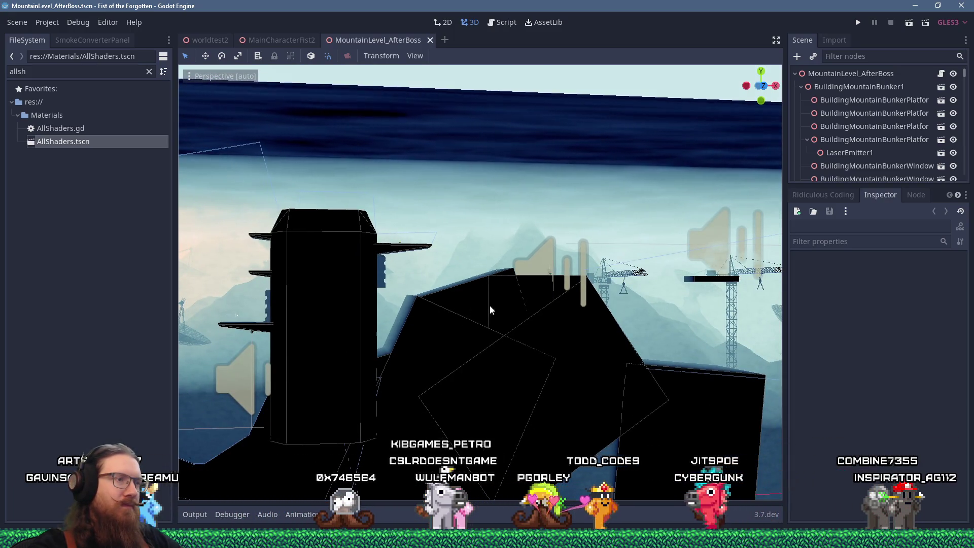
scroll(370, 334, "down", 3)
scroll(370, 329, "up", 6)
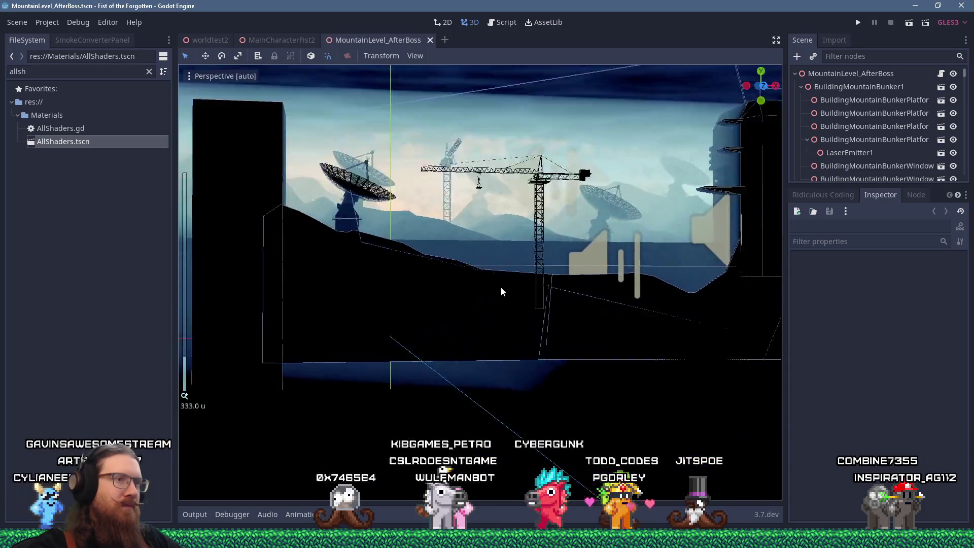
left_click_drag(428, 285, 439, 307)
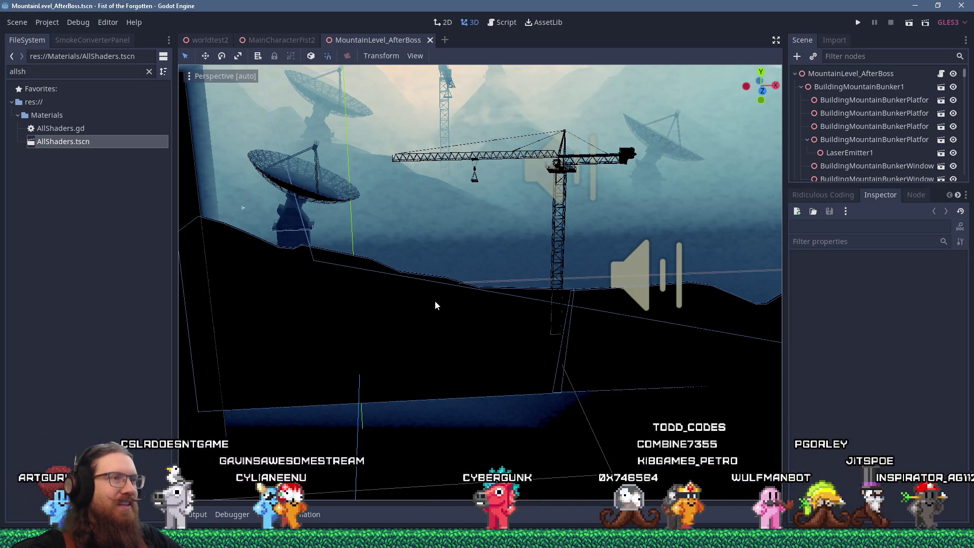
scroll(434, 300, "down", 5)
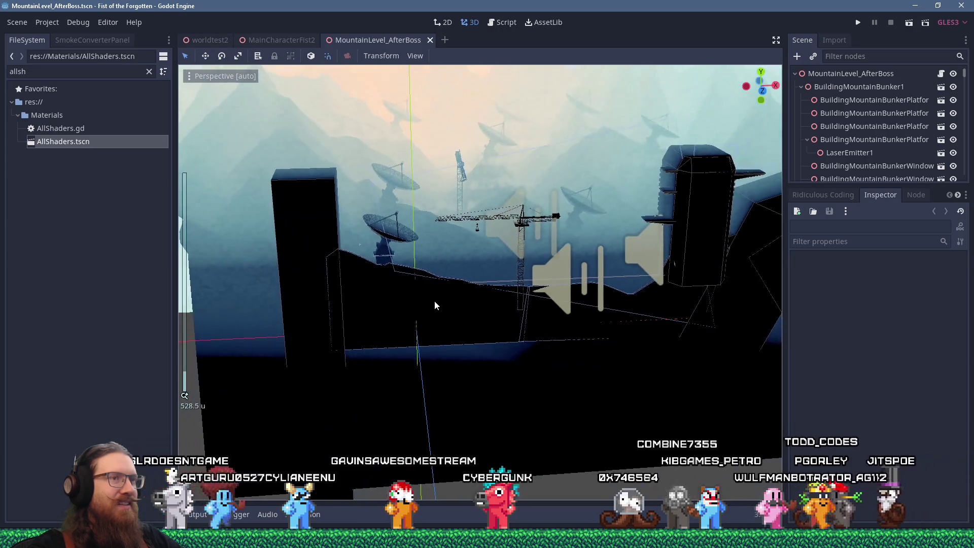
mouse_move(443, 250)
left_mouse_down()
mouse_move(480, 320)
mouse_move(460, 288)
left_mouse_up()
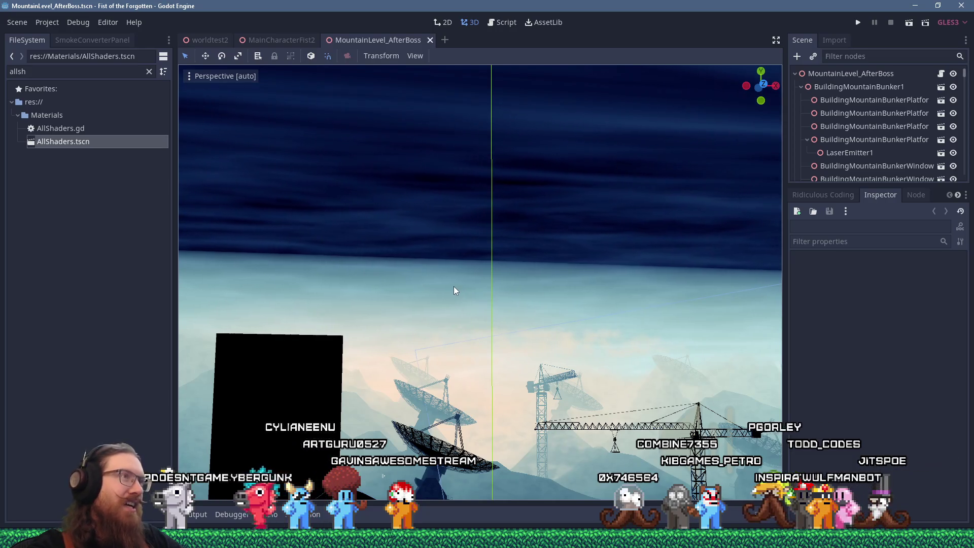
scroll(464, 314, "up", 5)
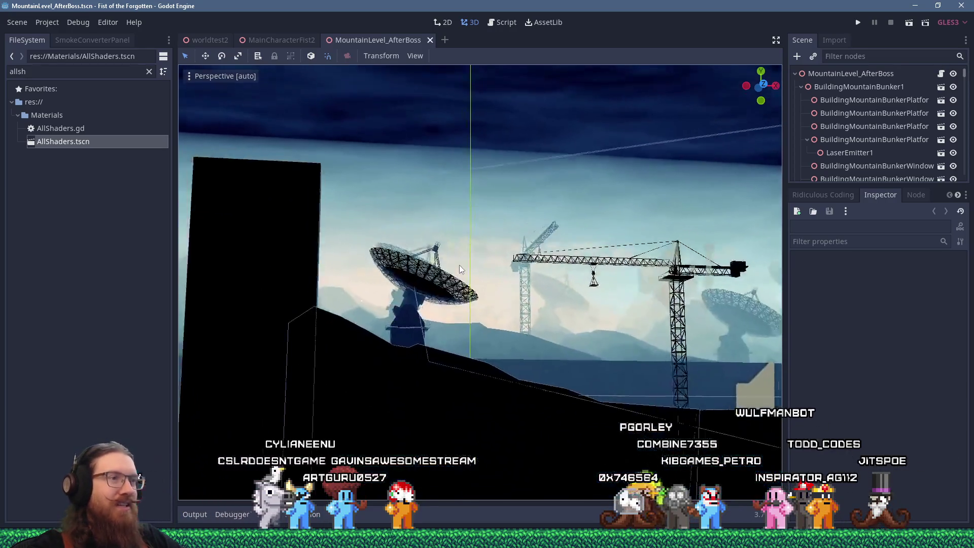
mouse_move(458, 265)
left_mouse_down()
mouse_move(464, 286)
mouse_move(532, 283)
mouse_move(434, 285)
mouse_move(426, 307)
left_mouse_up()
scroll(425, 303, "down", 4)
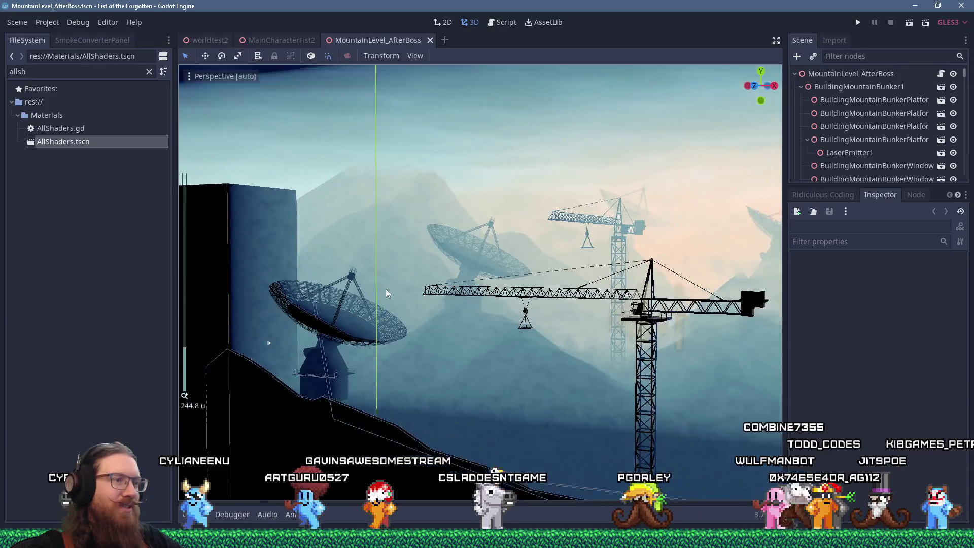
scroll(394, 287, "up", 4)
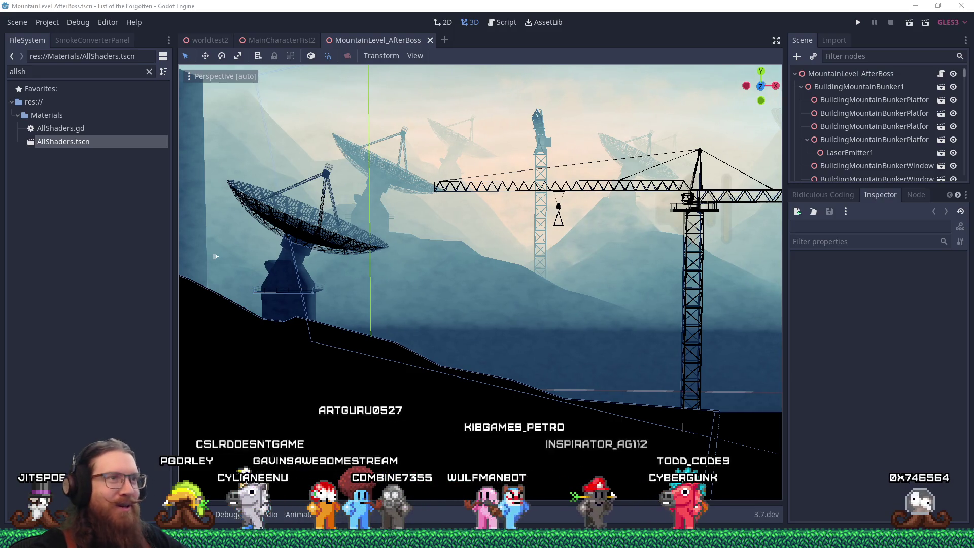
left_click(396, 5)
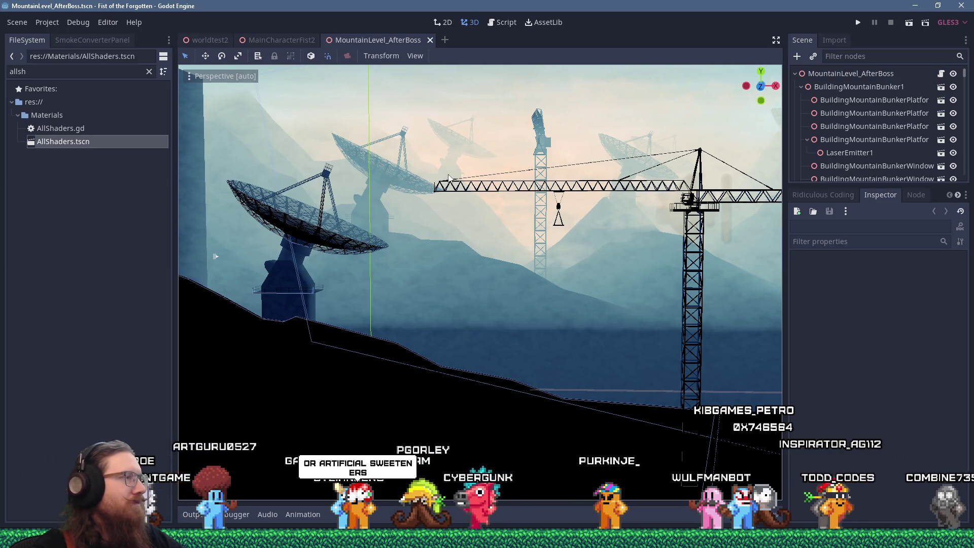
scroll(429, 192, "down", 3)
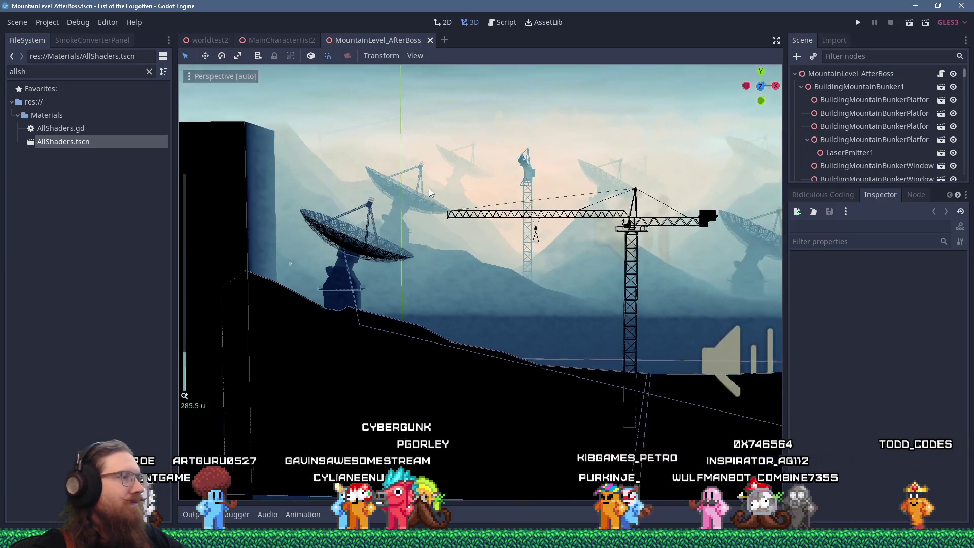
Step: Zoom and pan along the ridge to view it beneath the nearest satellite dish from a new angle
scroll(493, 250, "up", 5)
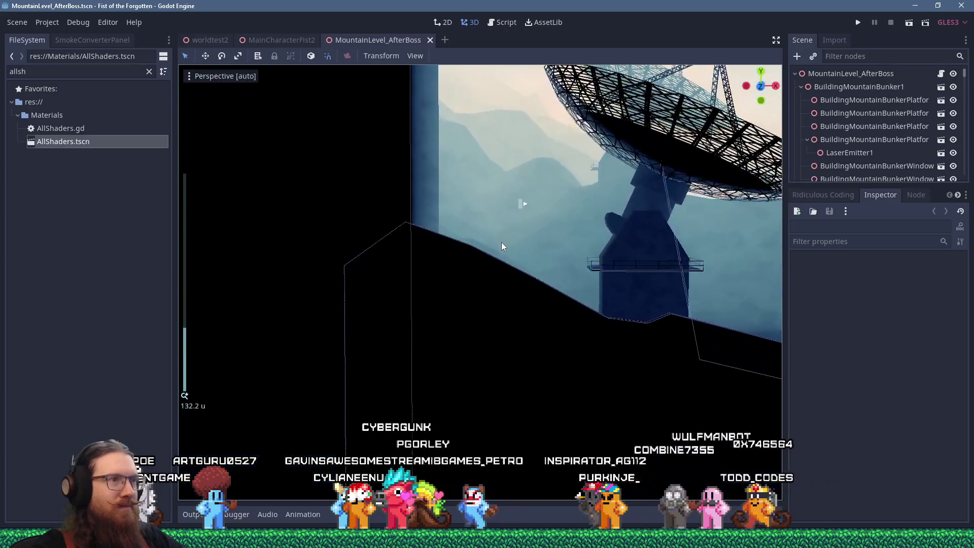
left_click_drag(525, 224, 512, 244)
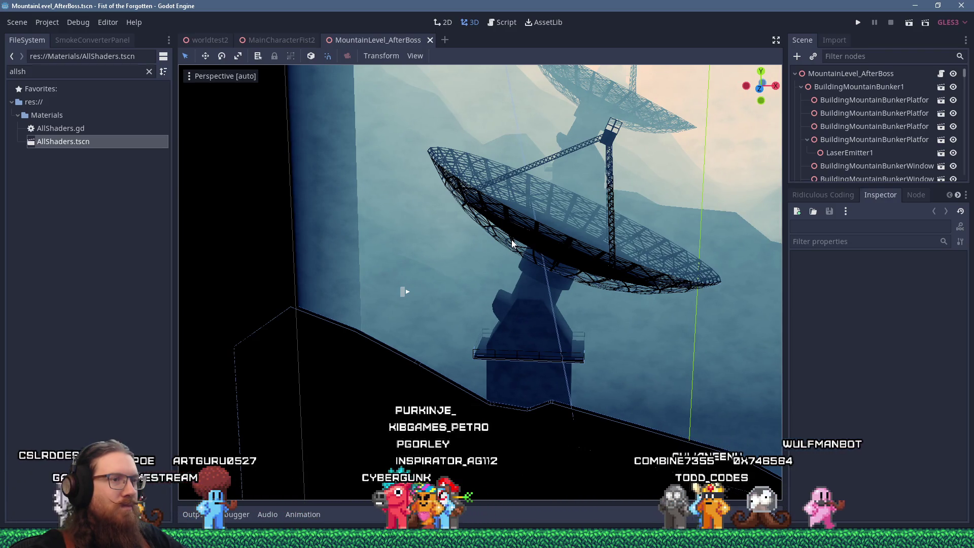
mouse_move(512, 243)
left_mouse_down()
mouse_move(528, 233)
mouse_move(579, 239)
mouse_move(618, 261)
left_mouse_up()
scroll(528, 232, "down", 3)
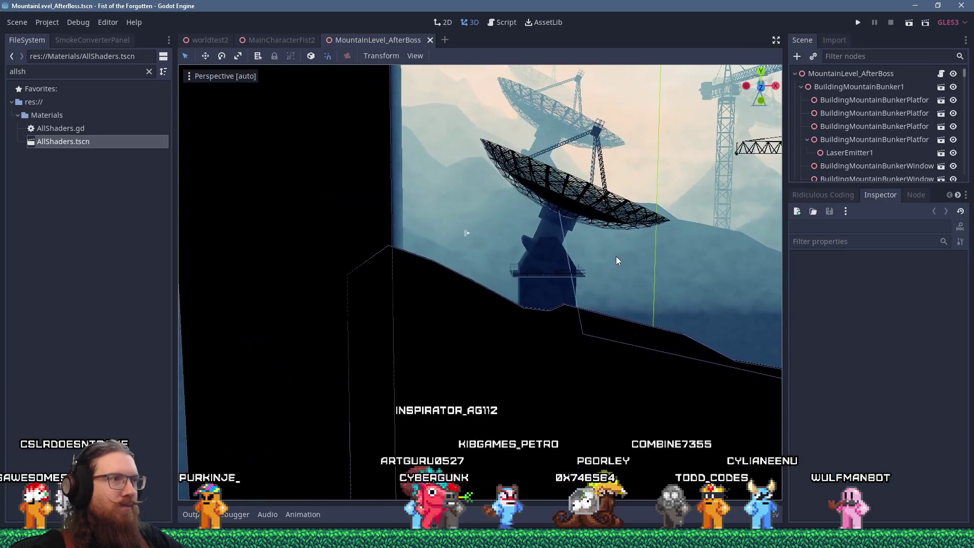
Step: Select the terrain's CollisionPolygonMesh to show its ridge points, then play the TikTok video in the browser
left_click(561, 308)
scroll(835, 142, "down", 2)
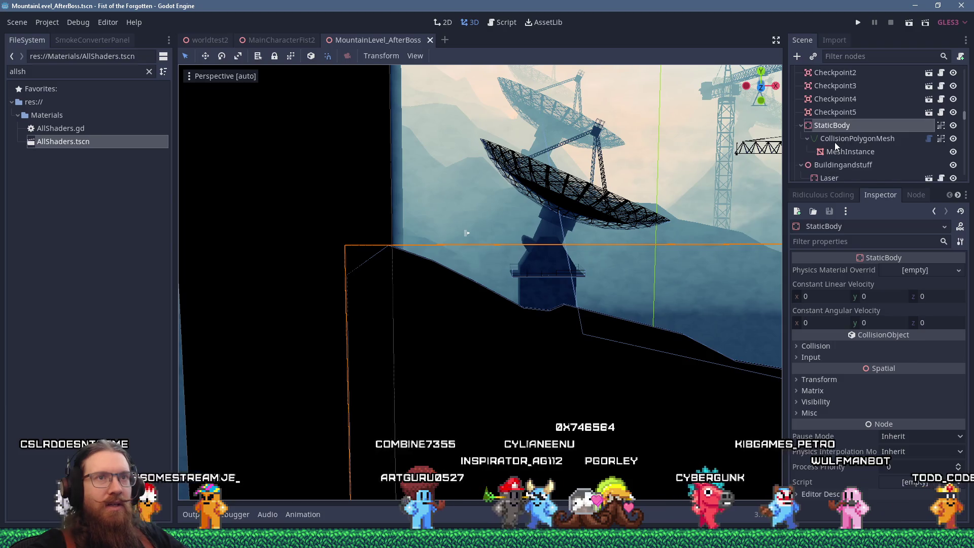
left_click(836, 139)
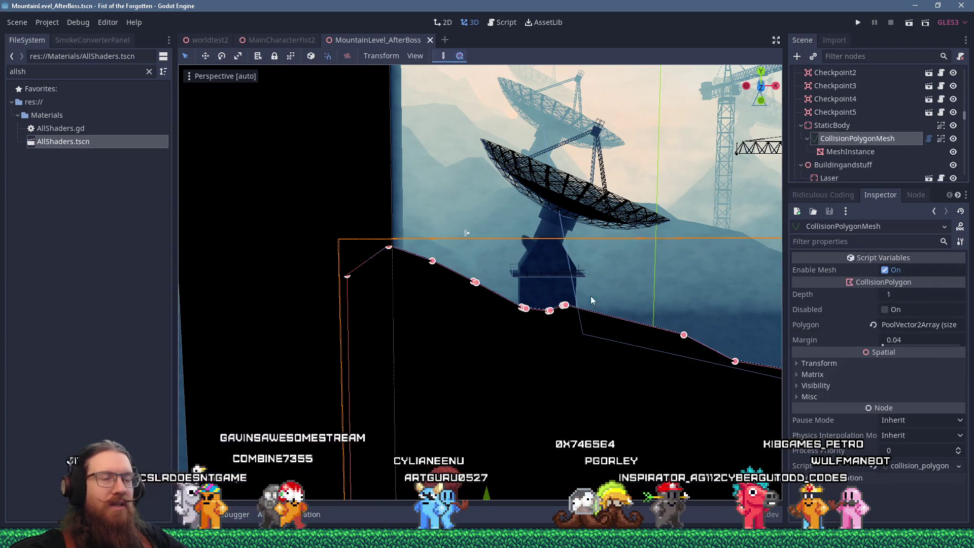
scroll(552, 308, "up", 5)
mouse_move(456, 230)
left_mouse_down()
mouse_move(480, 242)
mouse_move(433, 226)
left_mouse_up()
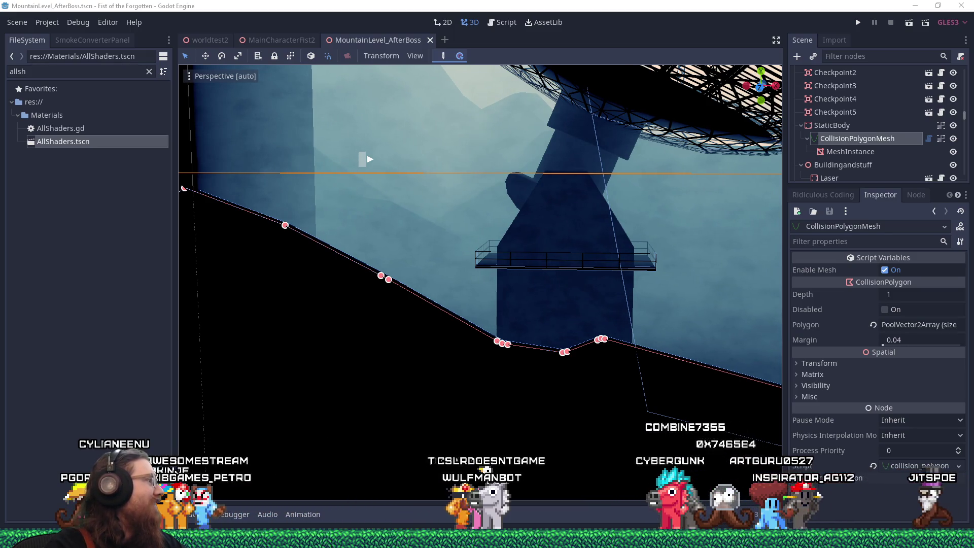
key("alt+Tab")
left_click(326, 403)
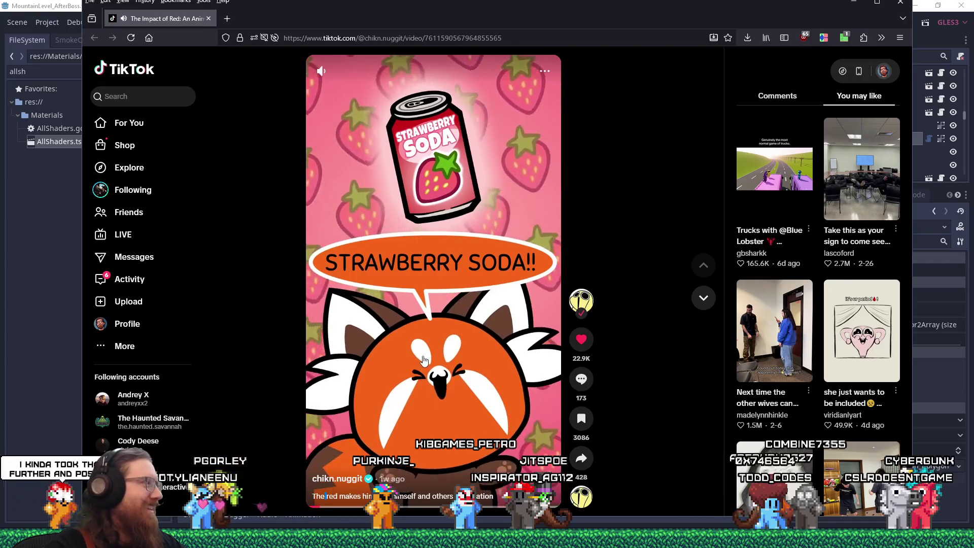
Step: Pause the strawberry soda TikTok video and bring the Godot editor back to the front
left_click(427, 354)
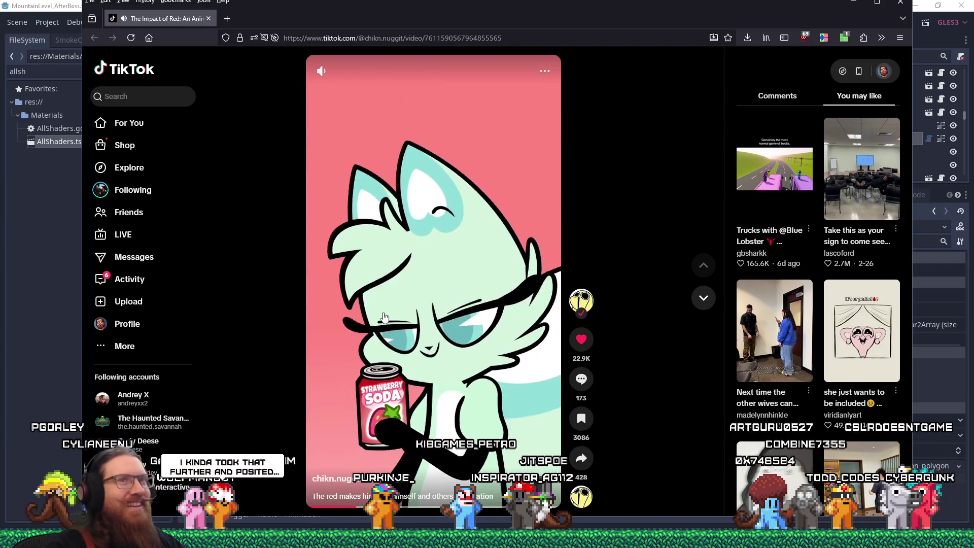
key("alt+Tab")
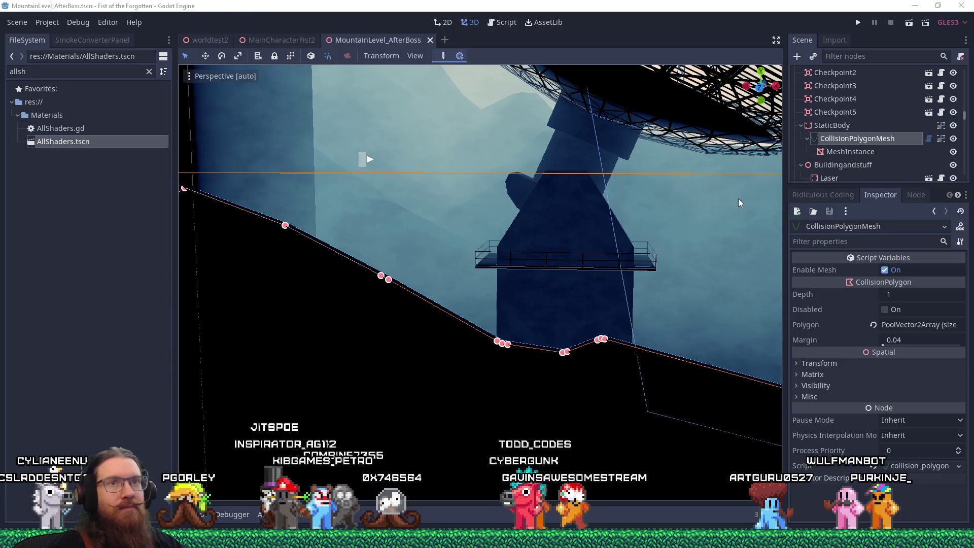
left_click(929, 143)
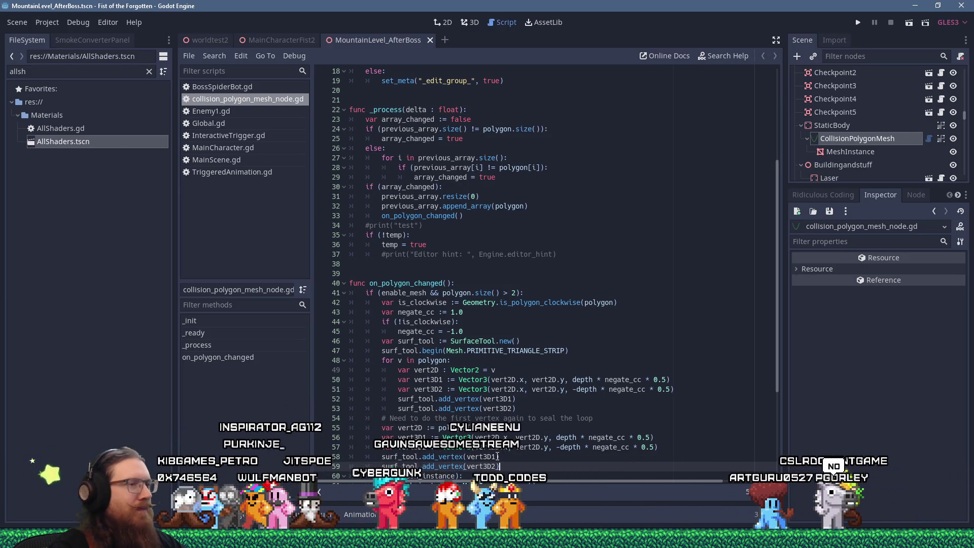
scroll(620, 347, "down", 5)
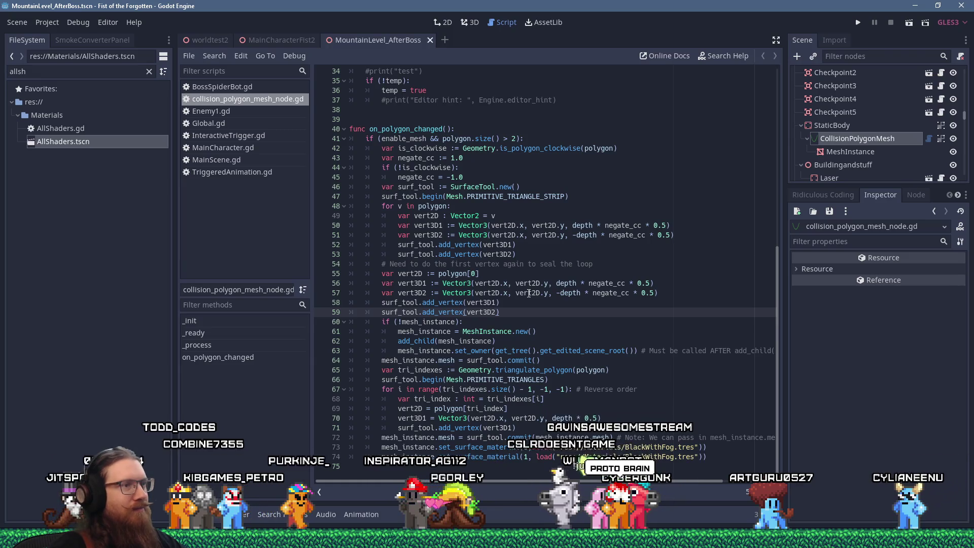
scroll(529, 294, "up", 10)
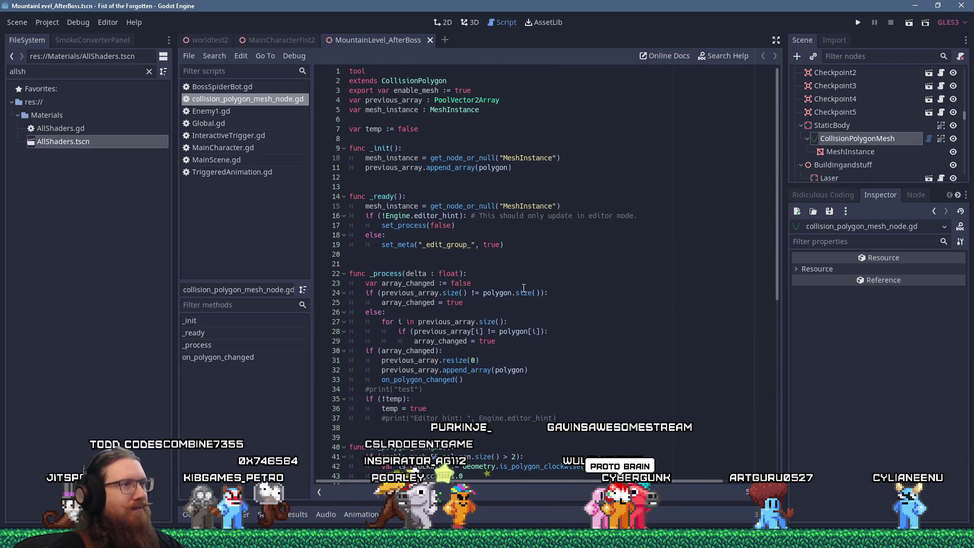
scroll(524, 288, "down", 10)
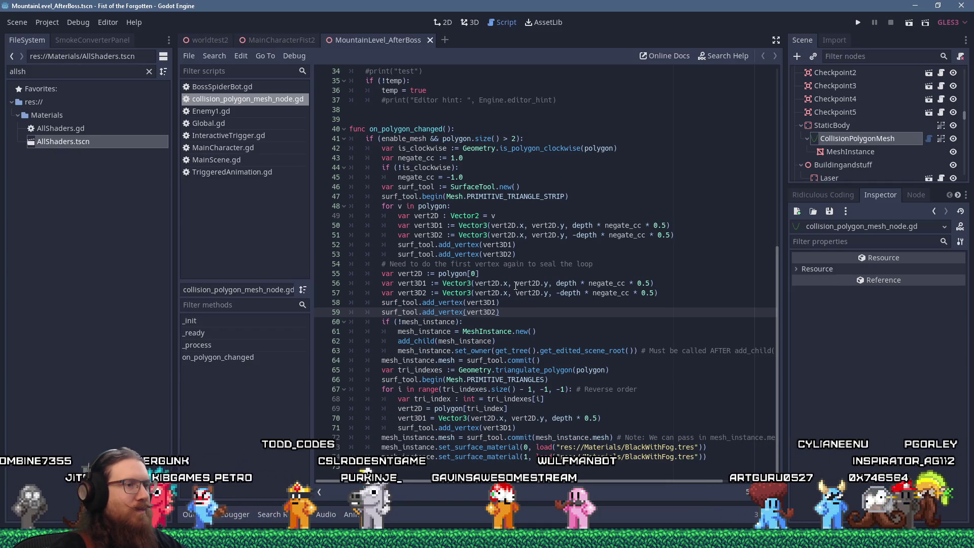
left_click(422, 467)
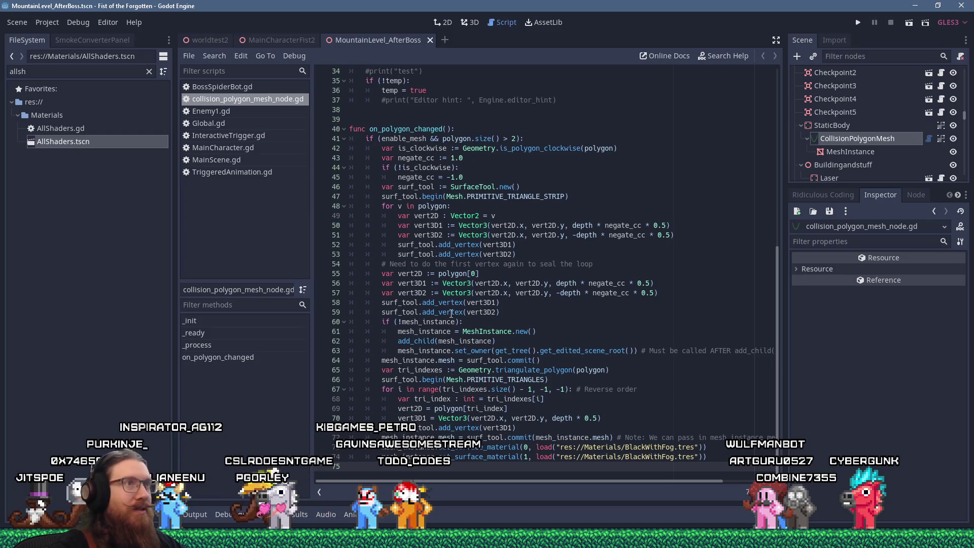
Step: Switch from the script to the 3D view of MountainLevel_AfterBoss
left_click(468, 22)
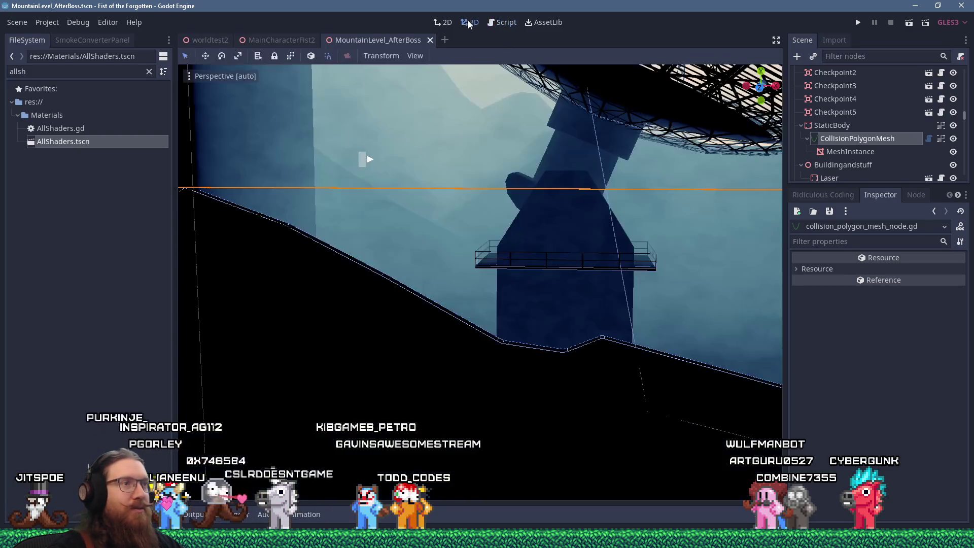
Step: Orbit so the dark slope fills the lower view, then return to collision_polygon_mesh_node.gd
scroll(446, 304, "up", 2)
mouse_move(703, 361)
left_mouse_down()
mouse_move(712, 380)
mouse_move(626, 382)
mouse_move(391, 309)
mouse_move(315, 258)
left_mouse_up()
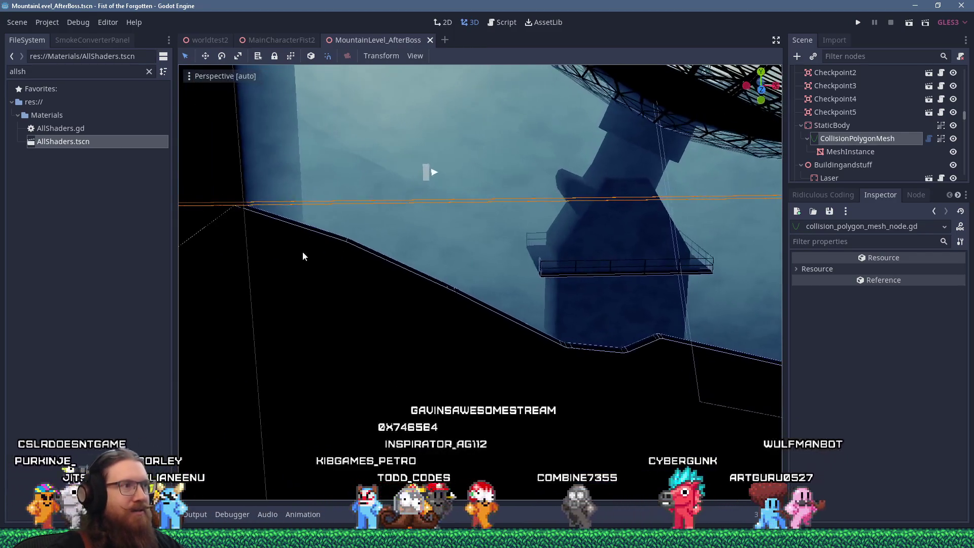
mouse_move(635, 361)
left_mouse_down()
mouse_move(565, 339)
mouse_move(638, 343)
mouse_move(564, 321)
mouse_move(586, 332)
left_mouse_up()
scroll(564, 322, "up", 2)
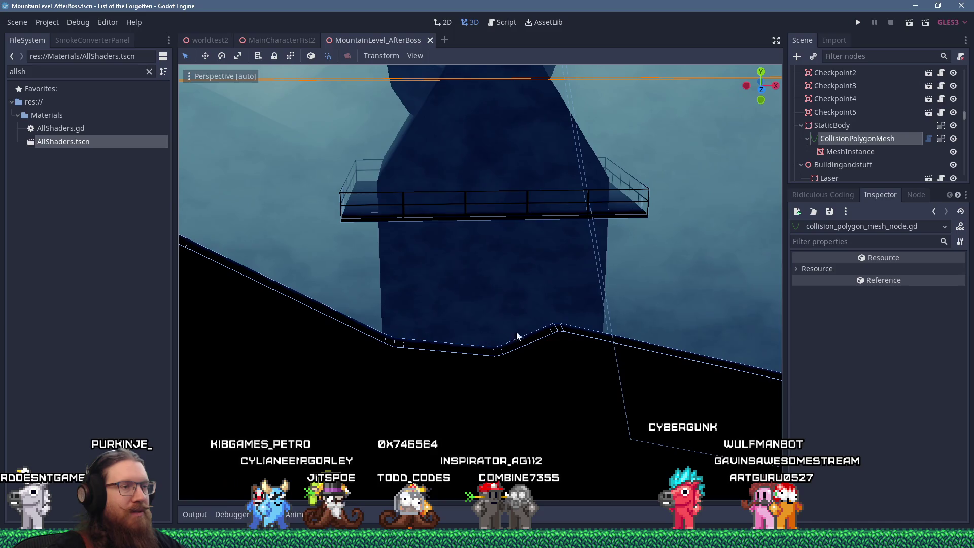
left_click(510, 23)
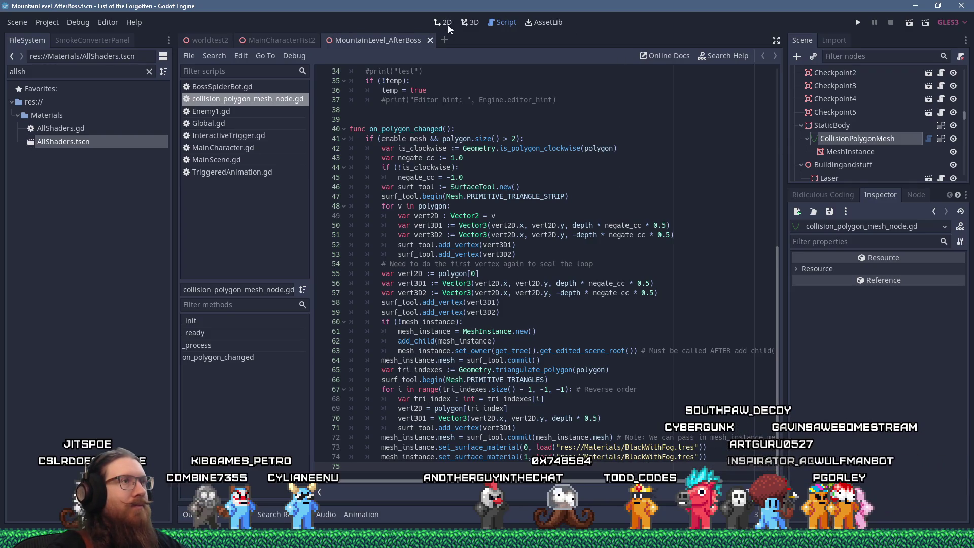
Step: Create a new 3D scene with a Spatial root and add a CollisionPolygonMesh node under it
left_click(17, 23)
left_click(33, 39)
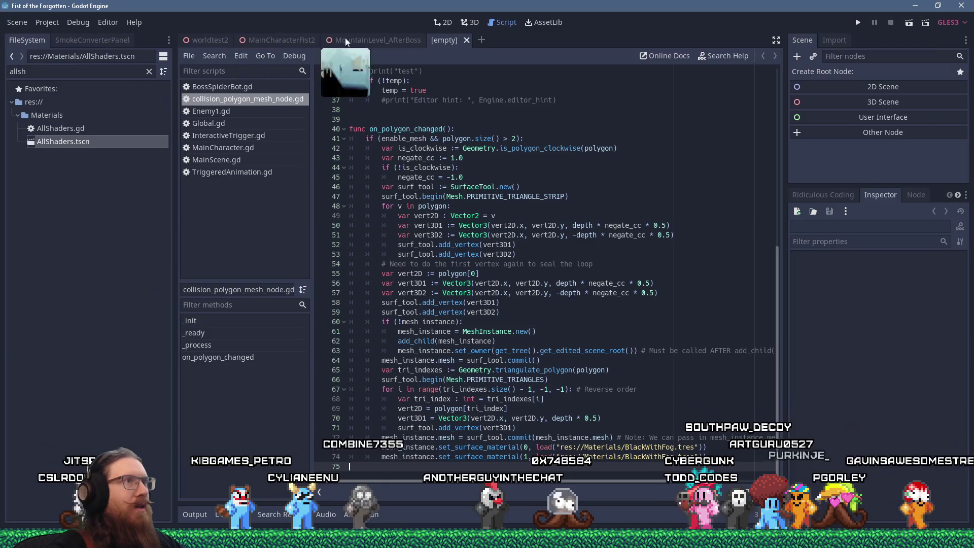
left_click(463, 23)
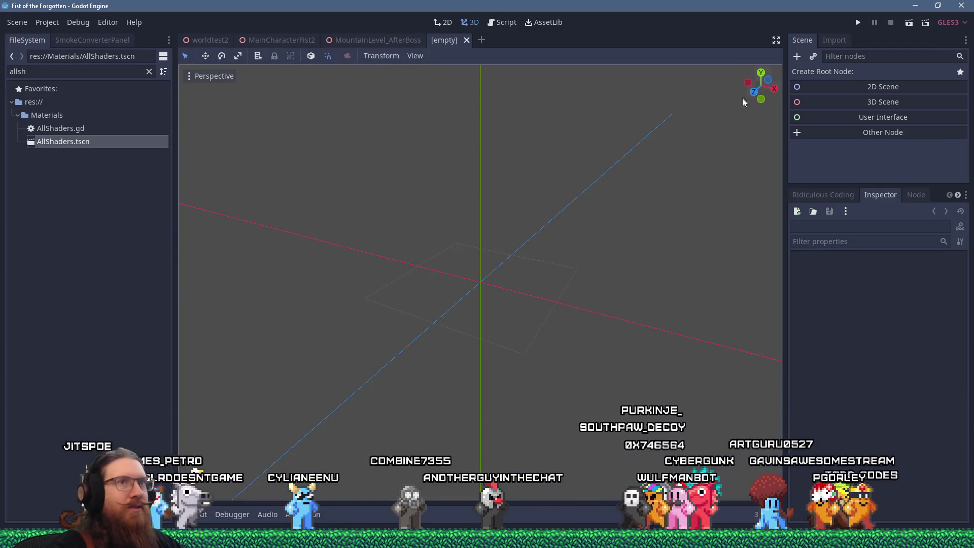
left_click(832, 101)
left_click(795, 56)
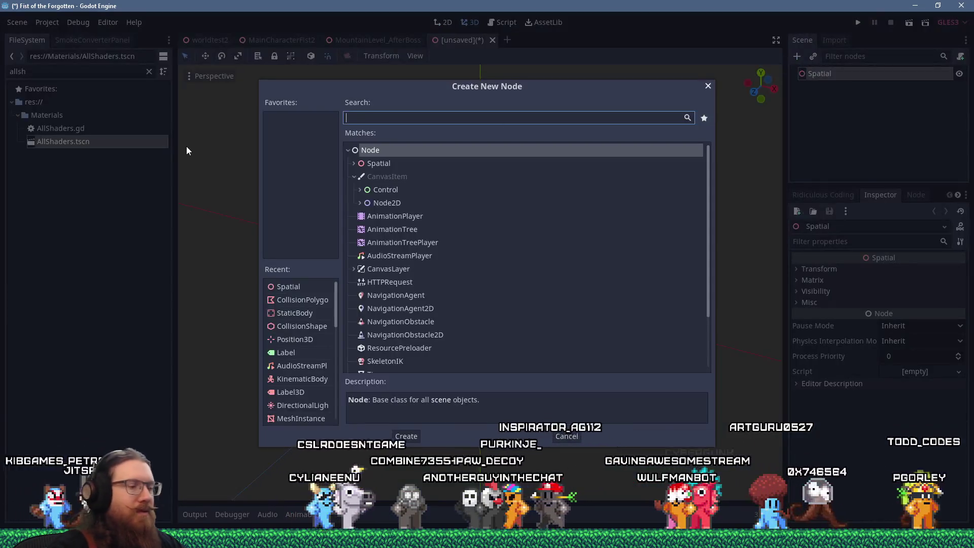
type("collision")
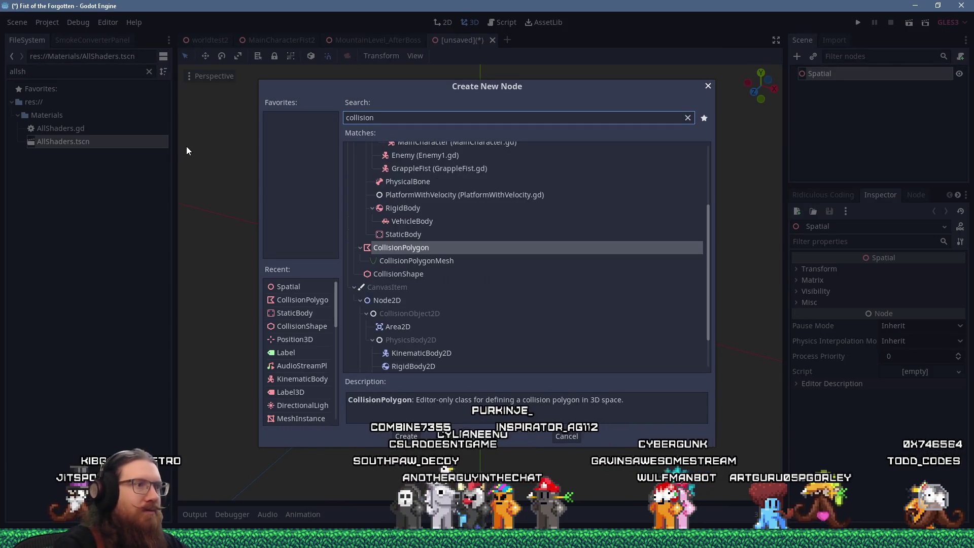
double_click(388, 257)
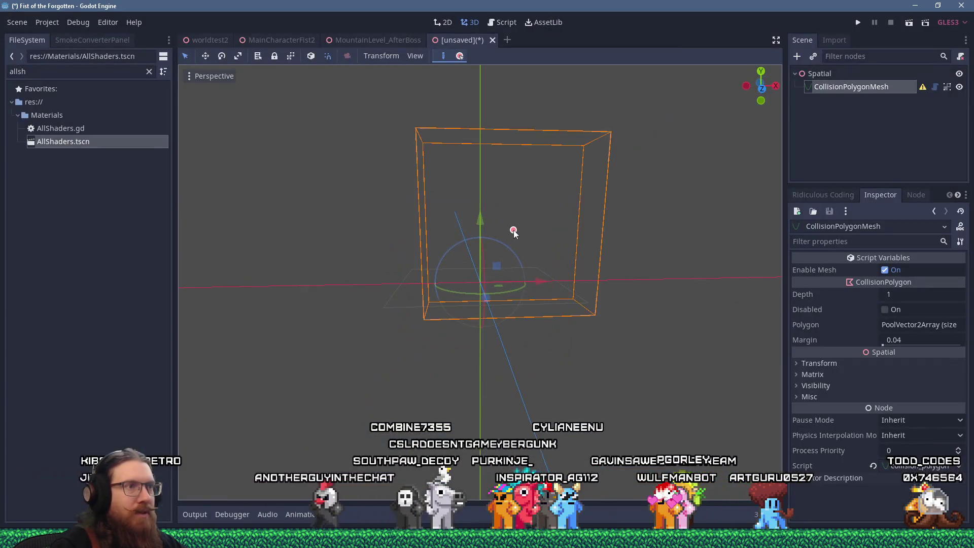
Step: Draw a five-point polygon, closing it on its first point to form the black mesh
left_click(633, 253)
left_click(618, 354)
left_click(498, 391)
left_click(279, 360)
left_click(380, 252)
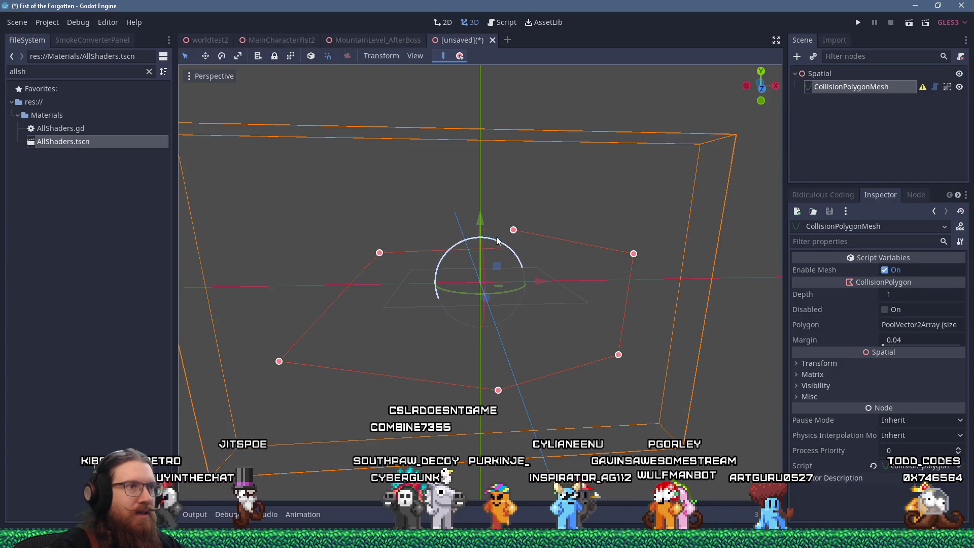
left_click(514, 230)
left_click_drag(451, 239, 473, 268)
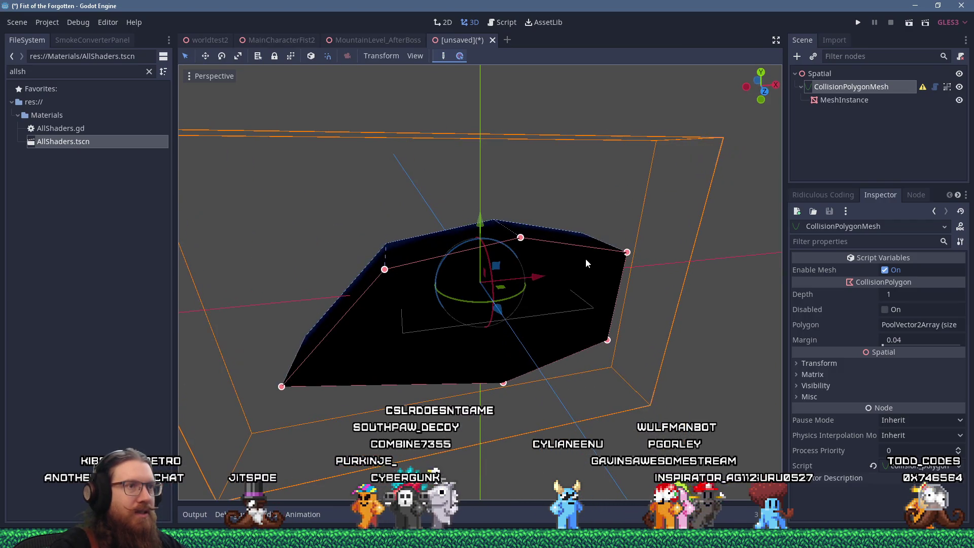
Step: Add a raised vertex on the polygon's top edge and check the mesh edge-on
left_click_drag(578, 243, 488, 99)
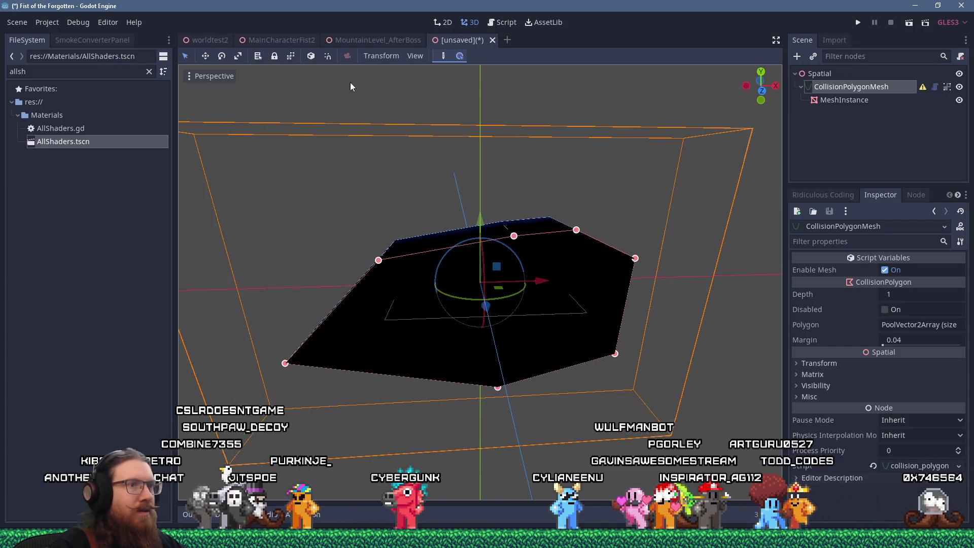
mouse_move(575, 231)
left_mouse_down()
mouse_move(575, 240)
mouse_move(533, 239)
mouse_move(565, 197)
mouse_move(431, 220)
mouse_move(510, 286)
mouse_move(582, 248)
left_mouse_up()
scroll(582, 248, "up", 3)
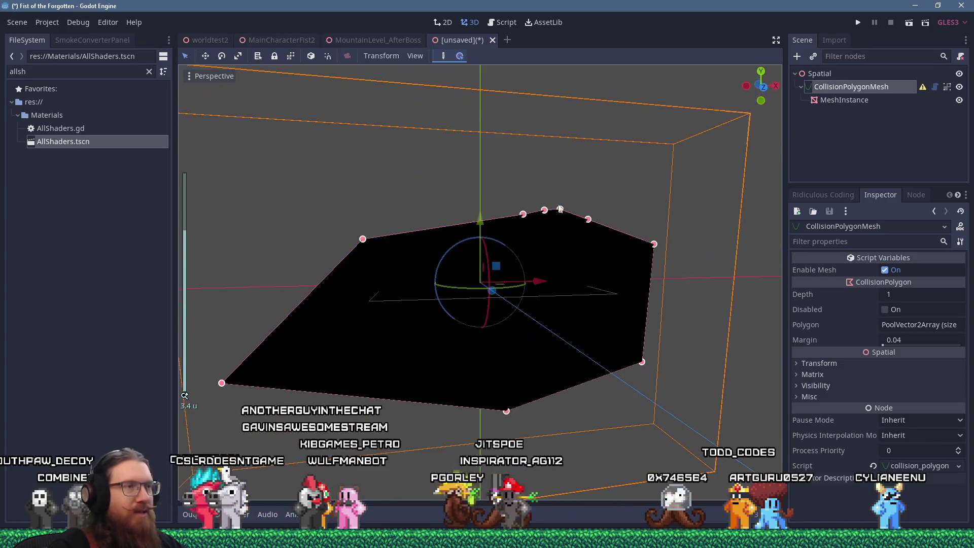
left_click_drag(361, 255, 496, 273)
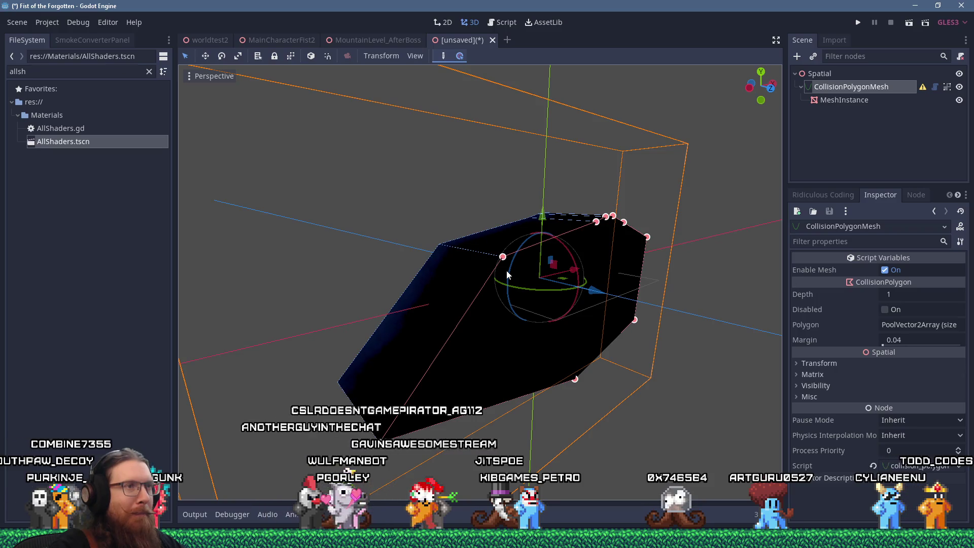
mouse_move(526, 260)
left_mouse_down()
mouse_move(647, 276)
mouse_move(233, 244)
mouse_move(258, 271)
mouse_move(448, 285)
mouse_move(655, 223)
left_mouse_up()
scroll(450, 262, "down", 3)
mouse_move(451, 254)
left_mouse_down()
mouse_move(463, 191)
mouse_move(417, 181)
left_mouse_up()
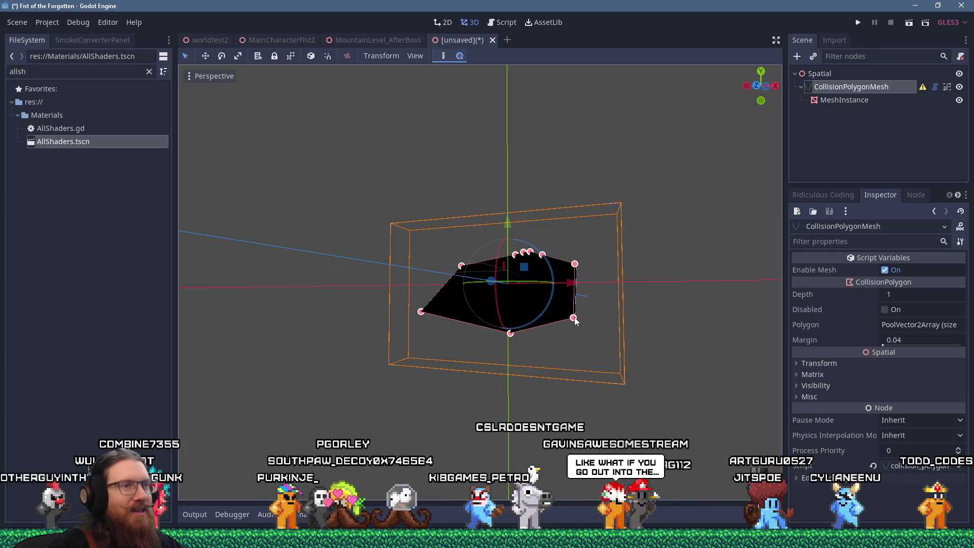
Step: Pull the lower-right and bottom vertices outward to enlarge the shape, viewed from the front
left_click_drag(575, 319, 678, 383)
left_click_drag(510, 333, 339, 392)
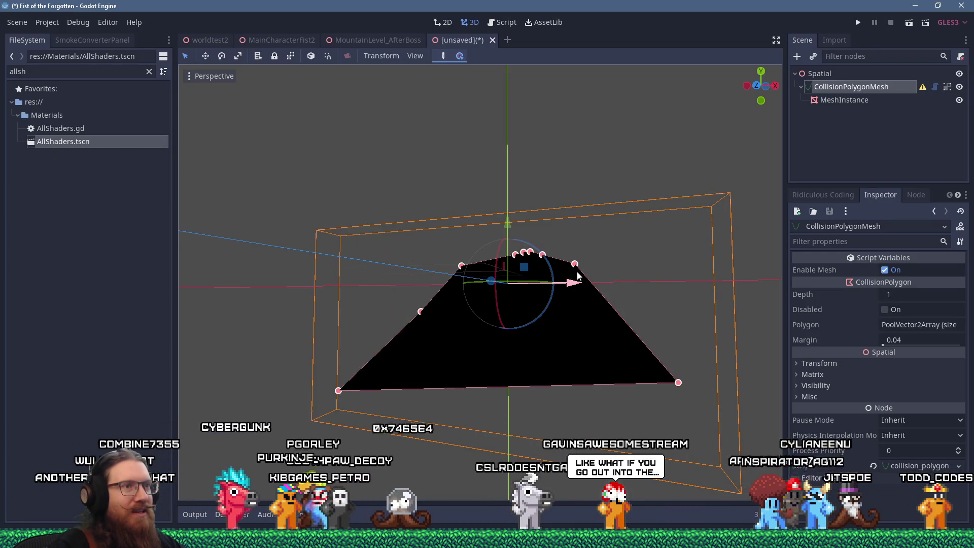
mouse_move(564, 269)
left_mouse_down()
mouse_move(676, 311)
mouse_move(471, 319)
mouse_move(434, 331)
left_mouse_up()
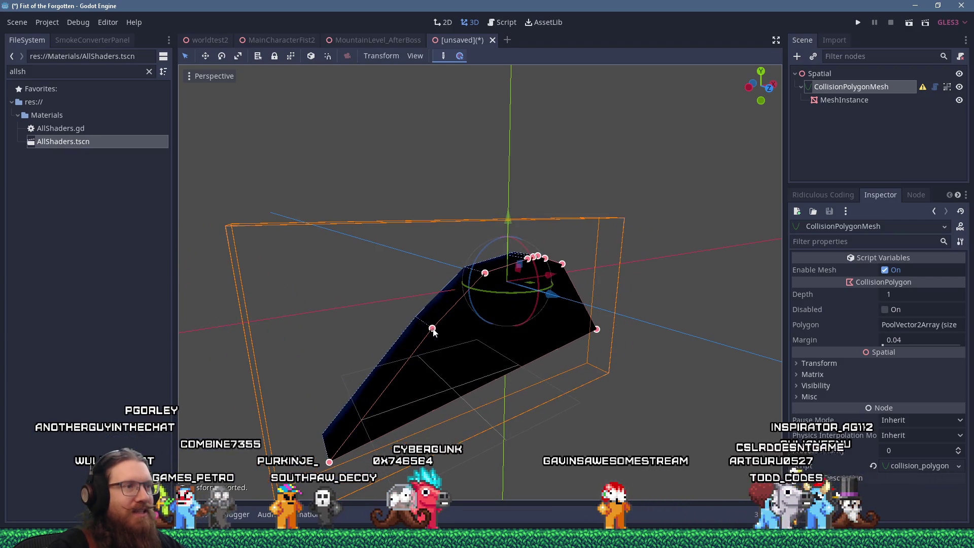
key("KP_1")
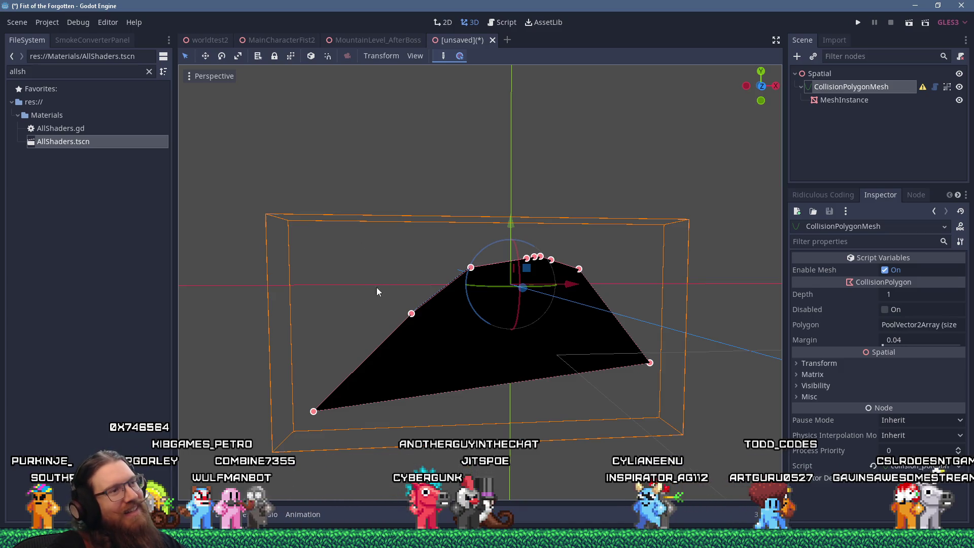
Step: Add two more vertices along the polygon's lower-left edge
left_click_drag(388, 336, 389, 348)
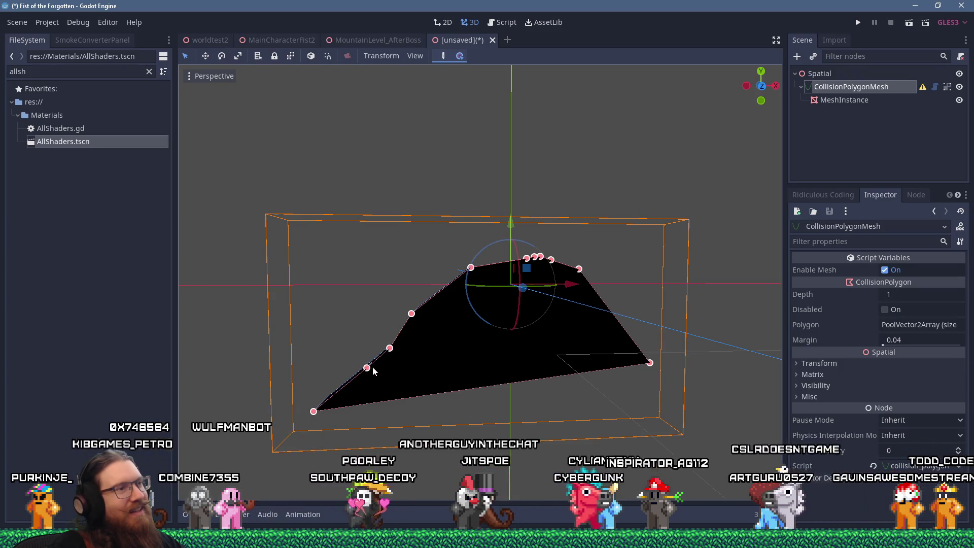
left_click(367, 369)
mouse_move(474, 353)
left_mouse_down()
mouse_move(633, 372)
mouse_move(728, 348)
mouse_move(674, 373)
mouse_move(487, 355)
mouse_move(424, 376)
left_mouse_up()
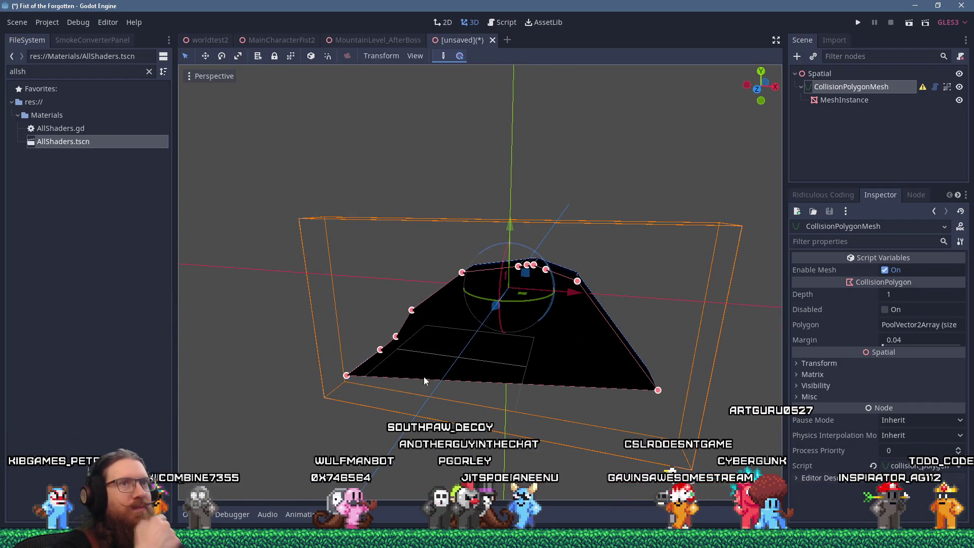
Step: Open the collision_polygon_mesh_node.gd script, then bring the Paint canvas forward
left_click(934, 87)
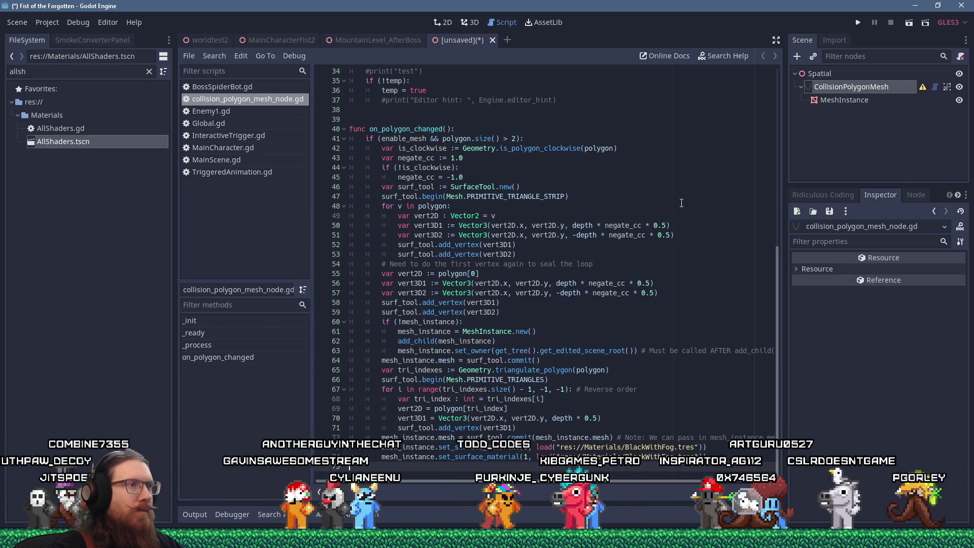
key("alt+Tab")
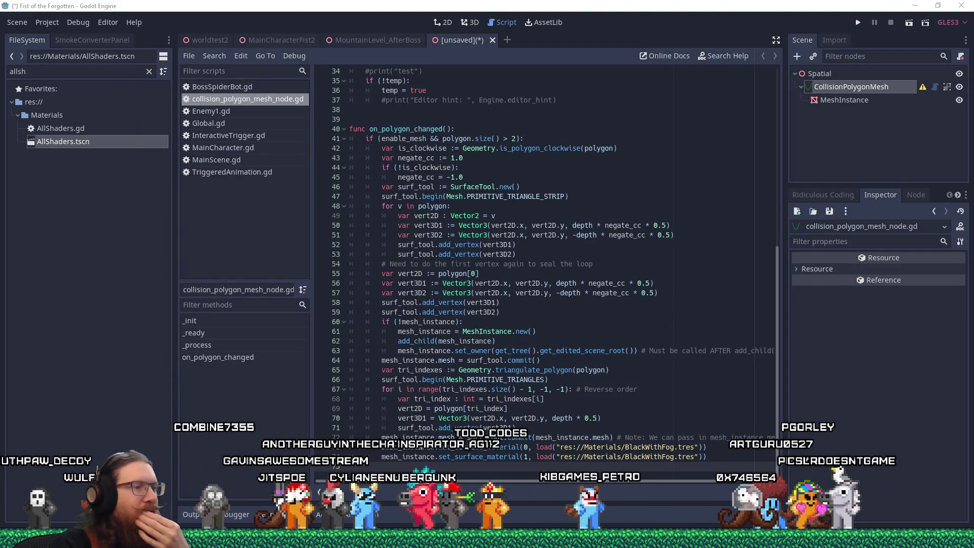
key("alt+Tab")
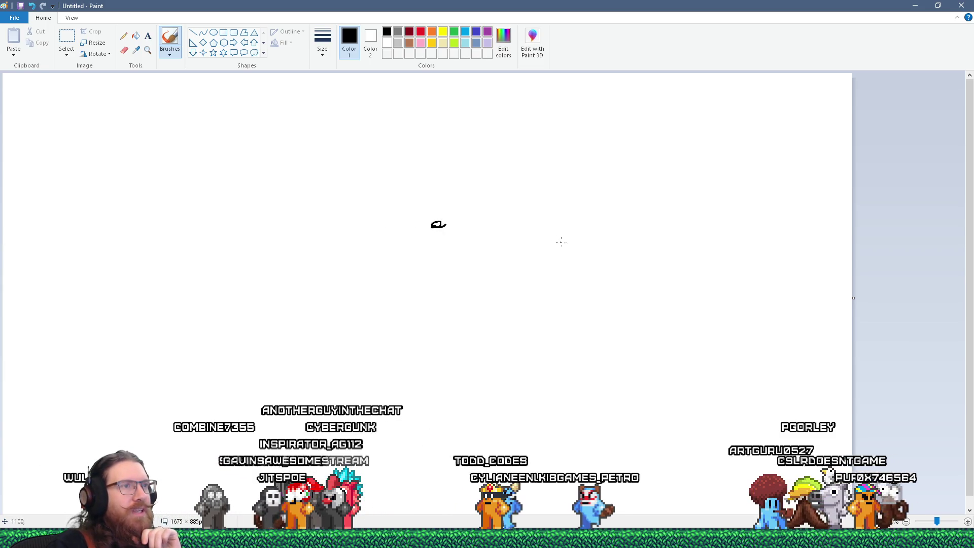
Step: Draw a long slanted line, a dot, and the box's top edge and right side
left_click_drag(435, 226, 623, 255)
left_click_drag(452, 204, 456, 205)
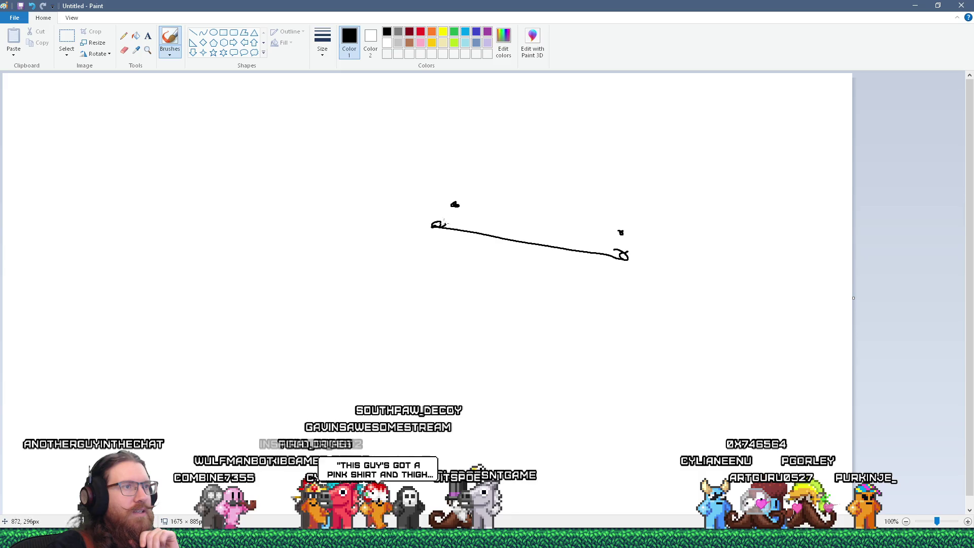
left_click_drag(466, 207, 612, 233)
left_click_drag(620, 237, 620, 256)
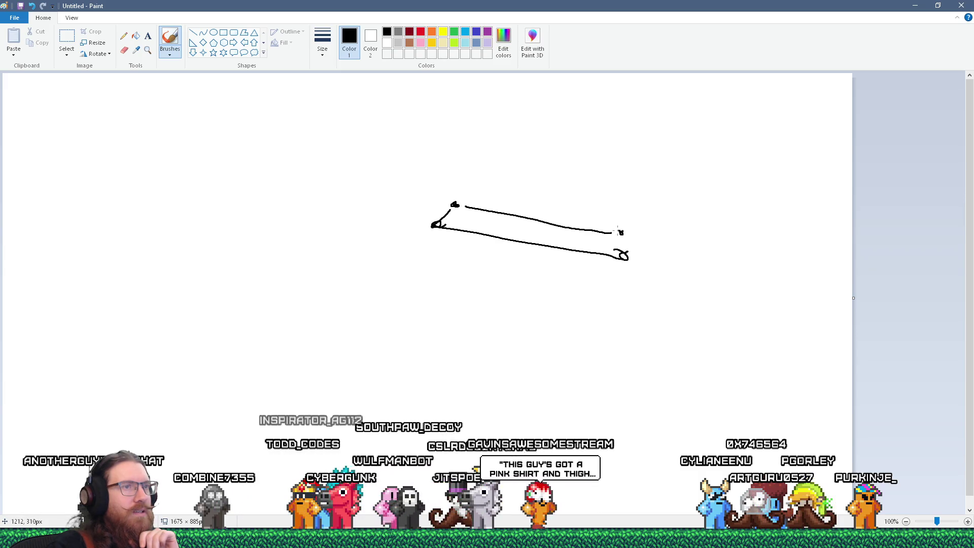
Step: Close and thicken the top-right corner, add middle and lower strokes, then return to Godot
left_click_drag(611, 234, 620, 232)
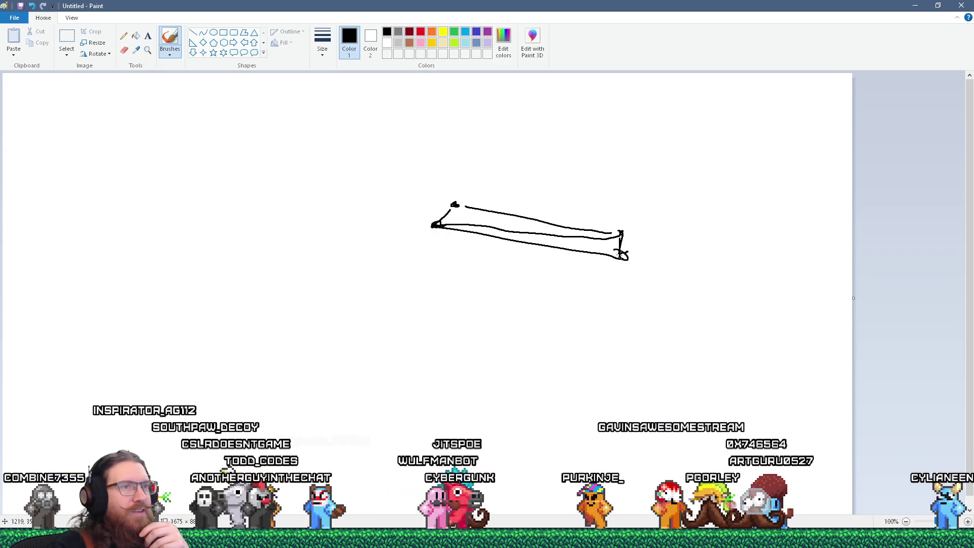
left_click_drag(618, 232, 620, 233)
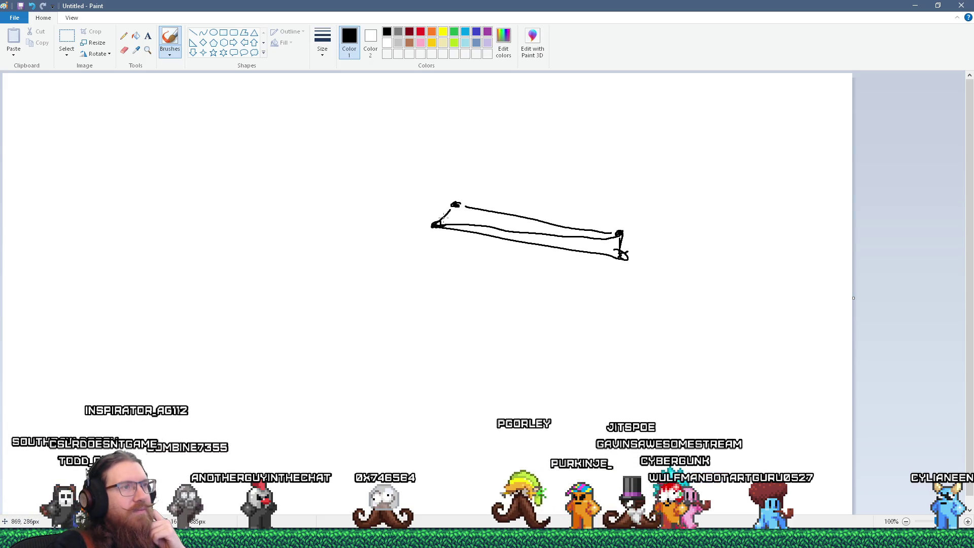
left_click_drag(447, 215, 618, 245)
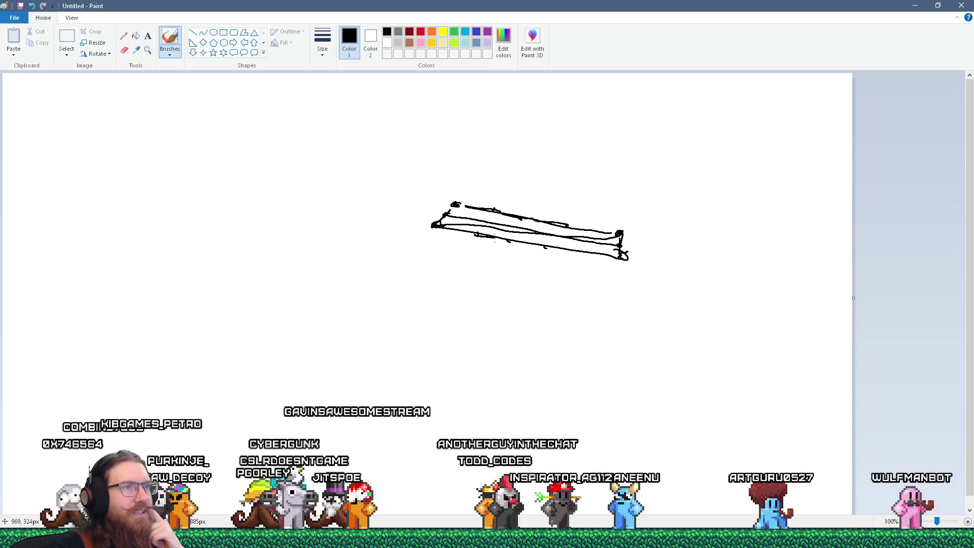
left_click_drag(493, 238, 539, 239)
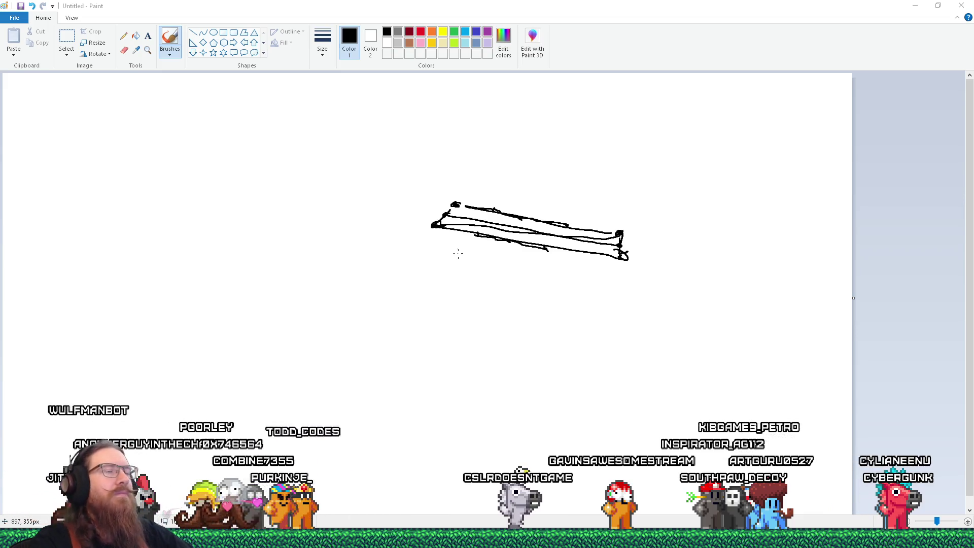
key("alt+Tab")
key("alt+Tab")
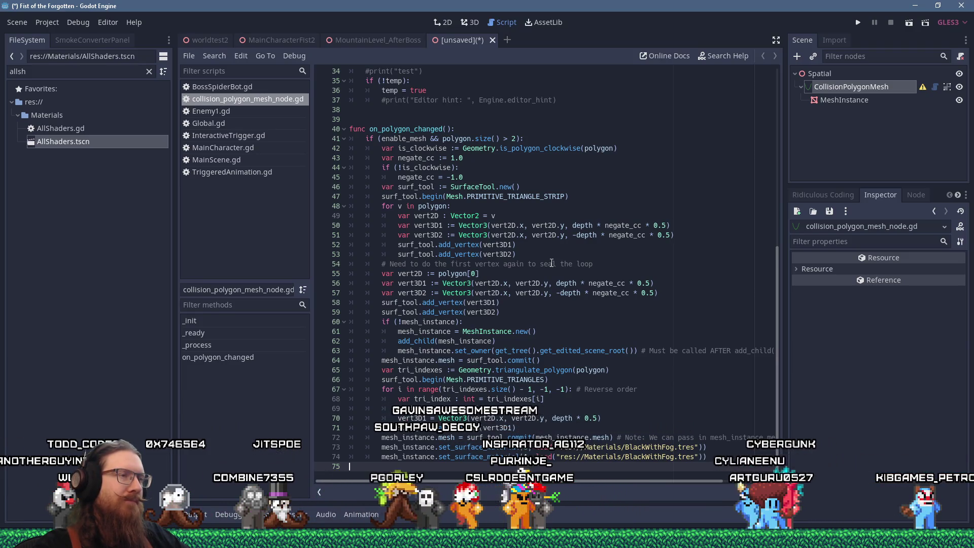
Step: Dismiss the window switcher and show the MountainLevel_AfterBoss scene tab in 3D
key("alt+Tab")
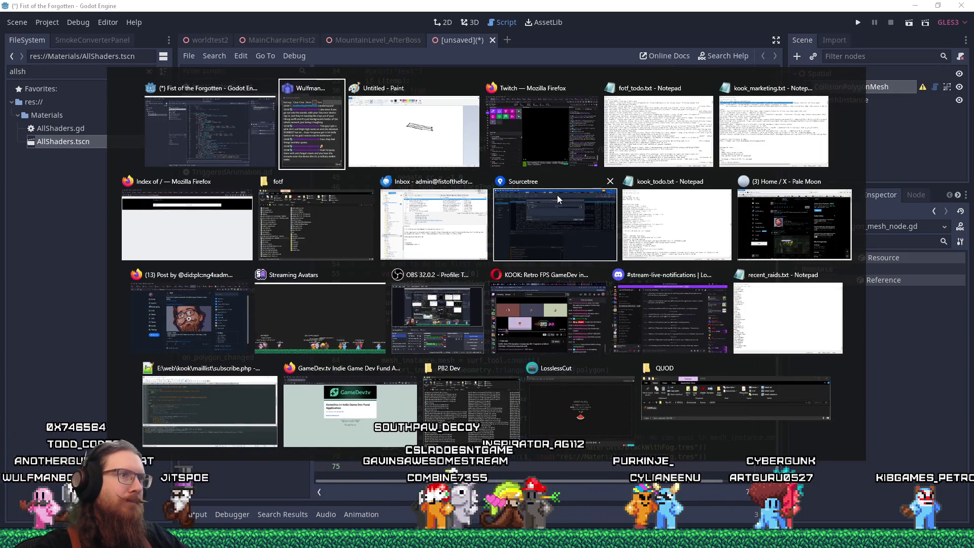
key("Escape")
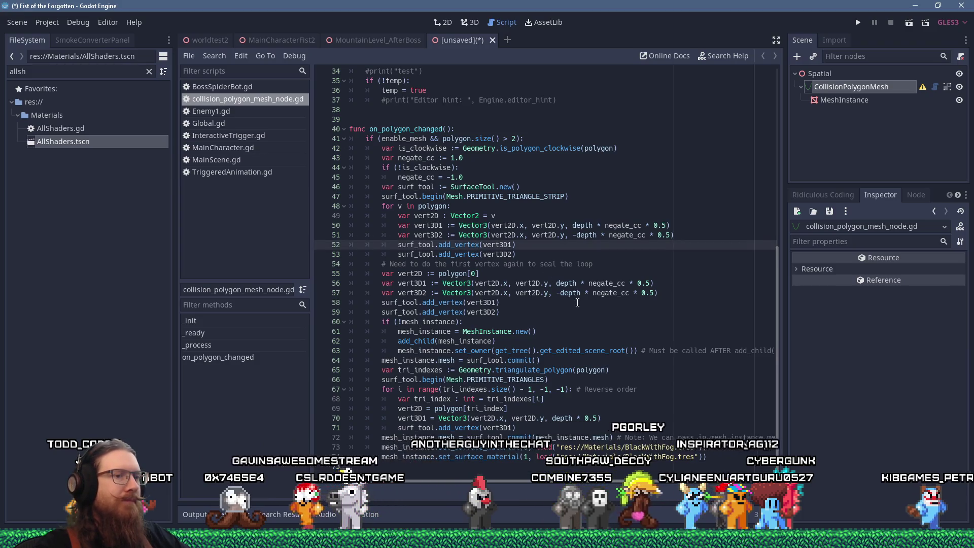
key("alt+Tab")
key("alt+Tab")
key("alt+Tab")
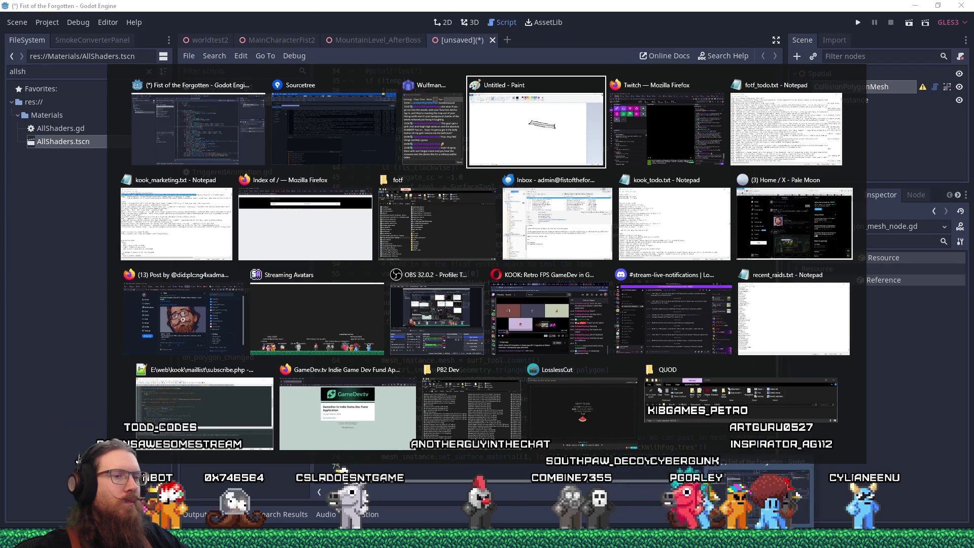
key("Escape")
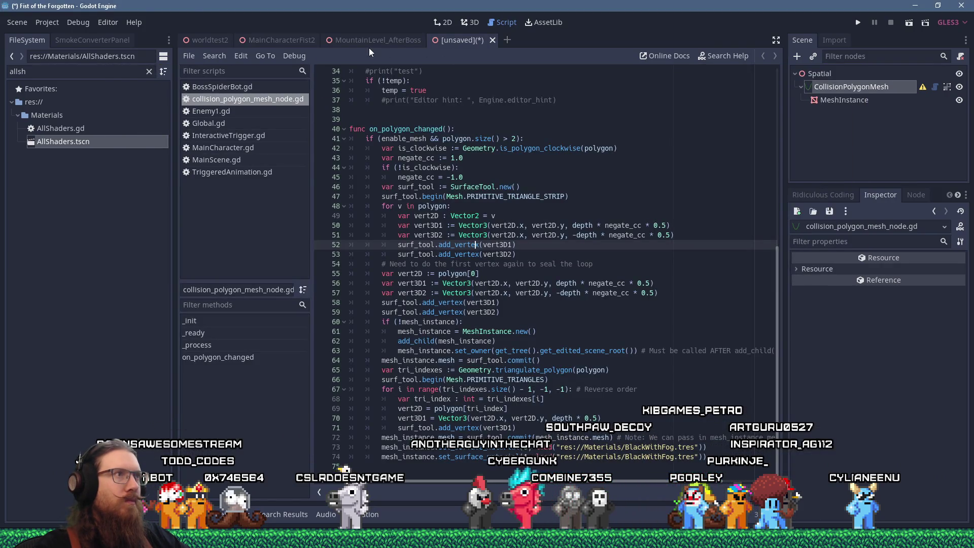
left_click(372, 45)
left_click(470, 26)
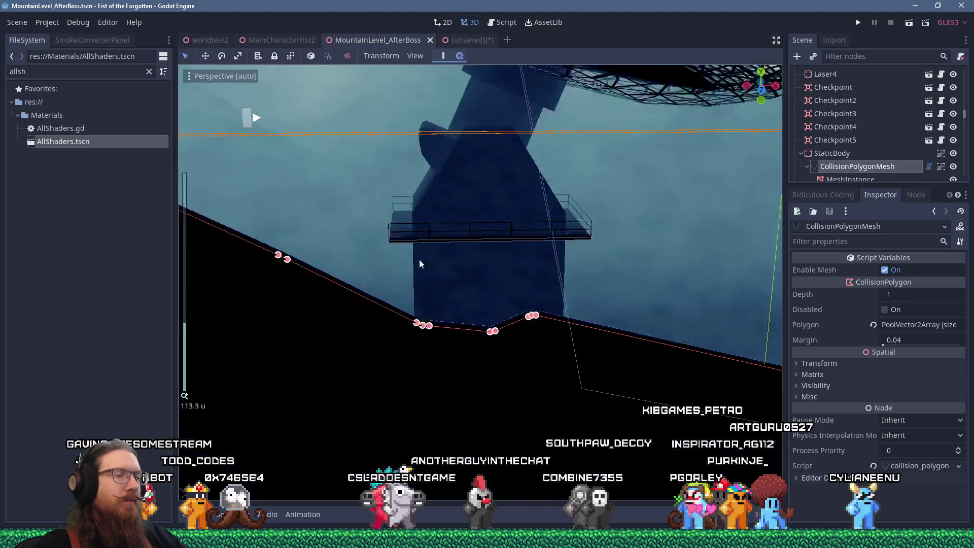
Step: Orbit and zoom the 3D view to inspect the collision polygon's points along the slope beneath the satellite dish
left_click_drag(388, 249, 515, 257)
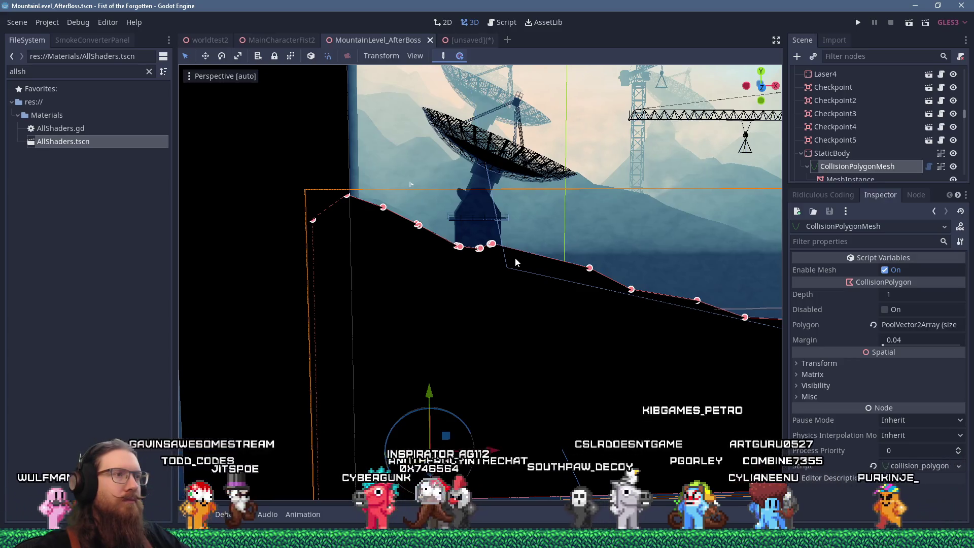
scroll(421, 229, "up", 5)
left_click_drag(452, 257, 440, 248)
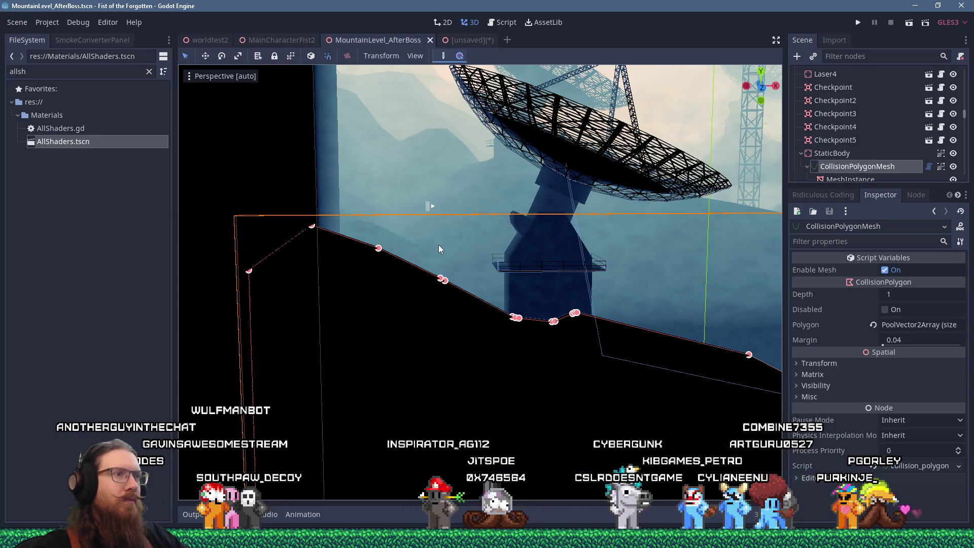
mouse_move(438, 245)
left_mouse_down()
mouse_move(562, 268)
mouse_move(494, 234)
mouse_move(358, 217)
mouse_move(552, 258)
mouse_move(403, 229)
left_mouse_up()
scroll(470, 260, "down", 5)
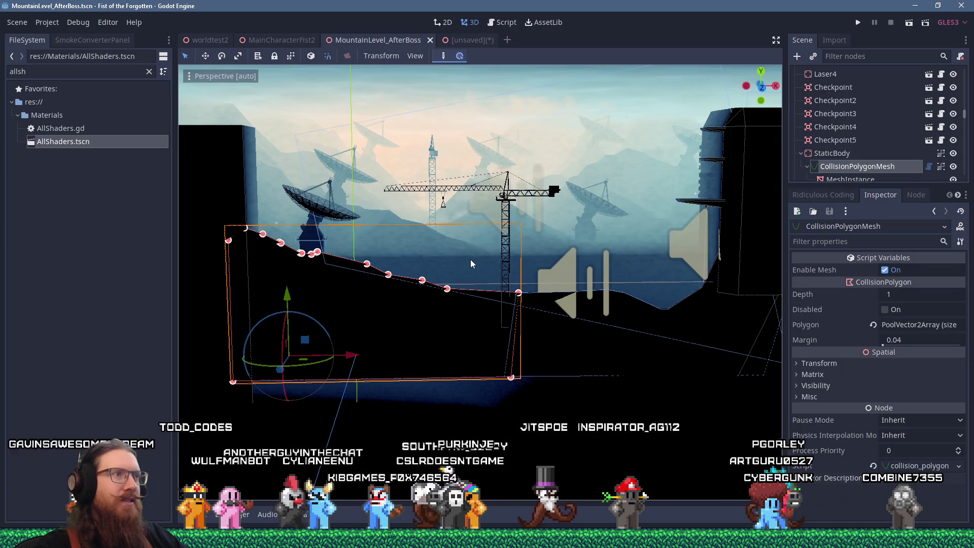
scroll(471, 264, "up", 4)
scroll(439, 265, "up", 5)
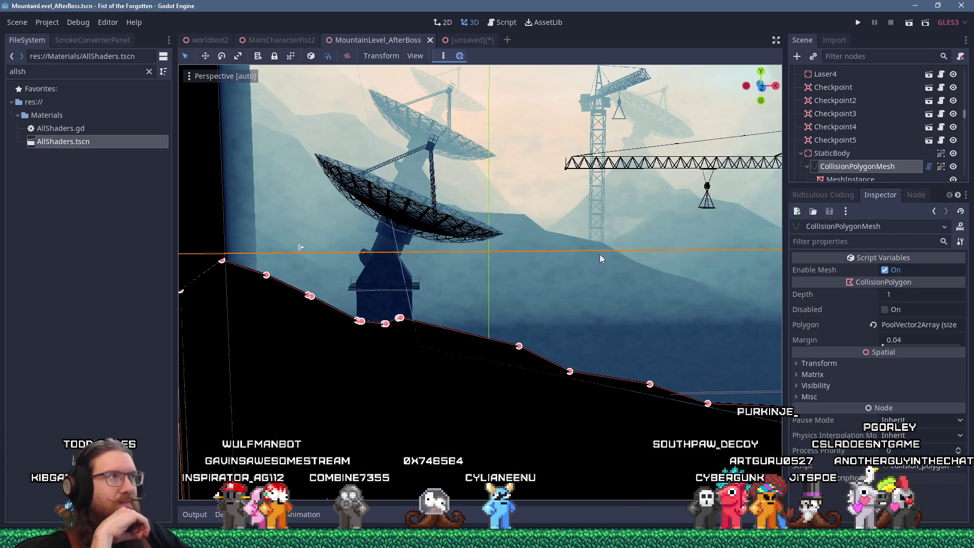
Step: Start exporting the level mesh as a glTF 2.0 file
left_click(51, 22)
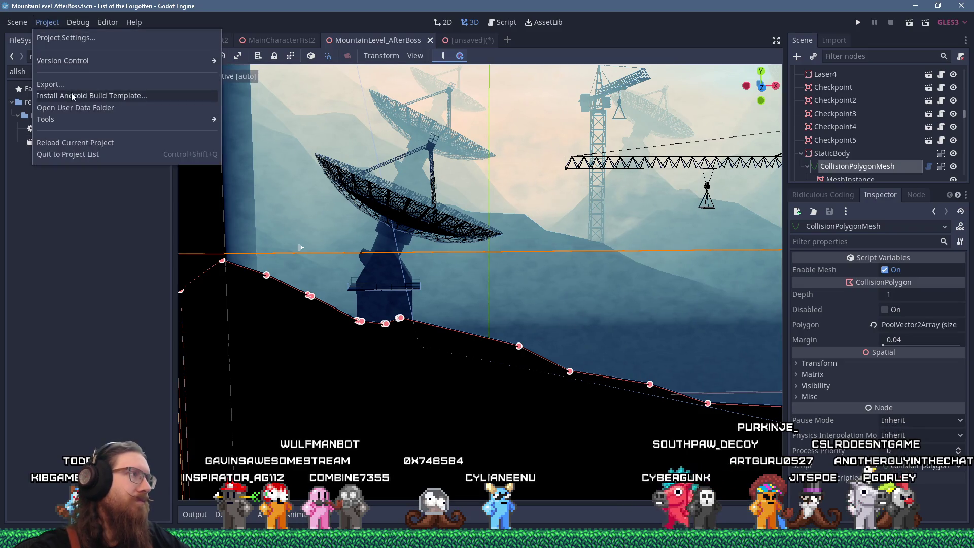
mouse_move(107, 23)
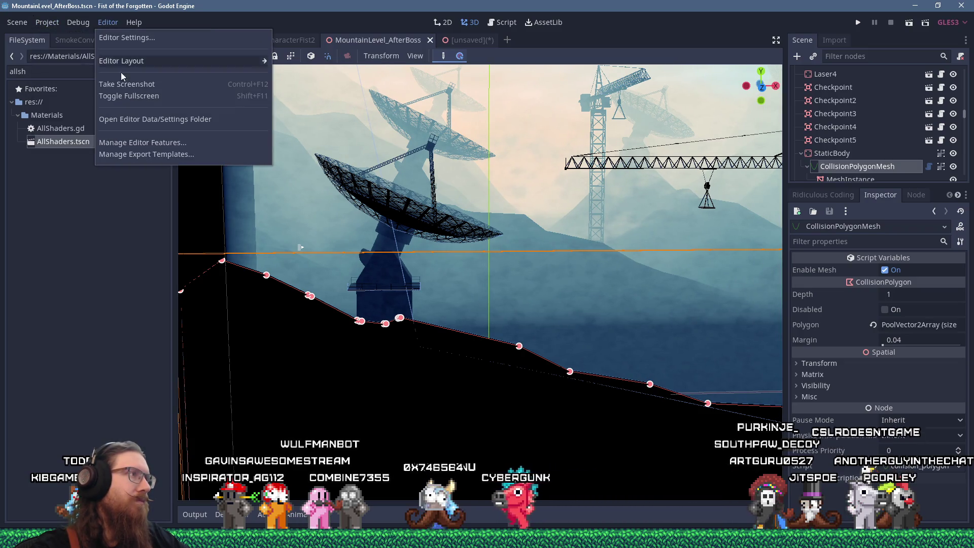
mouse_move(45, 26)
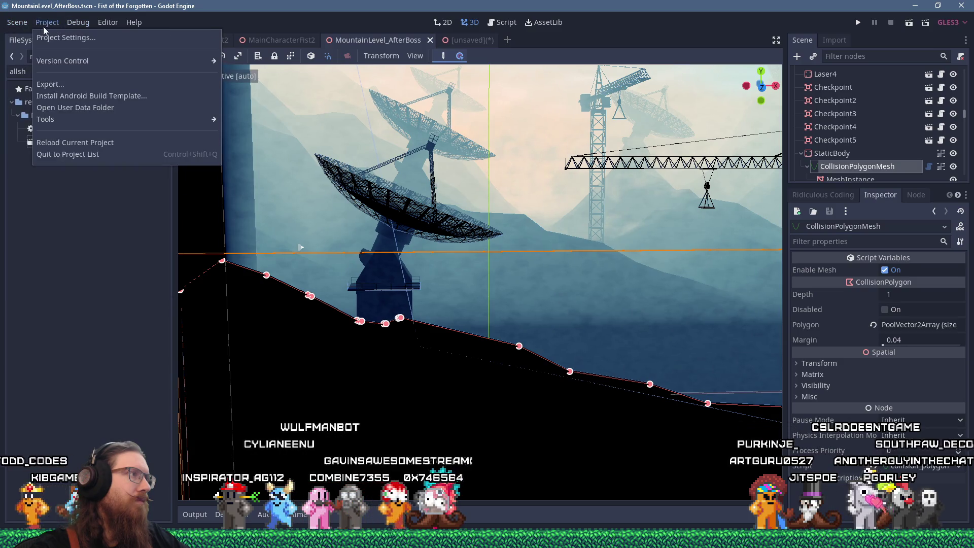
mouse_move(186, 117)
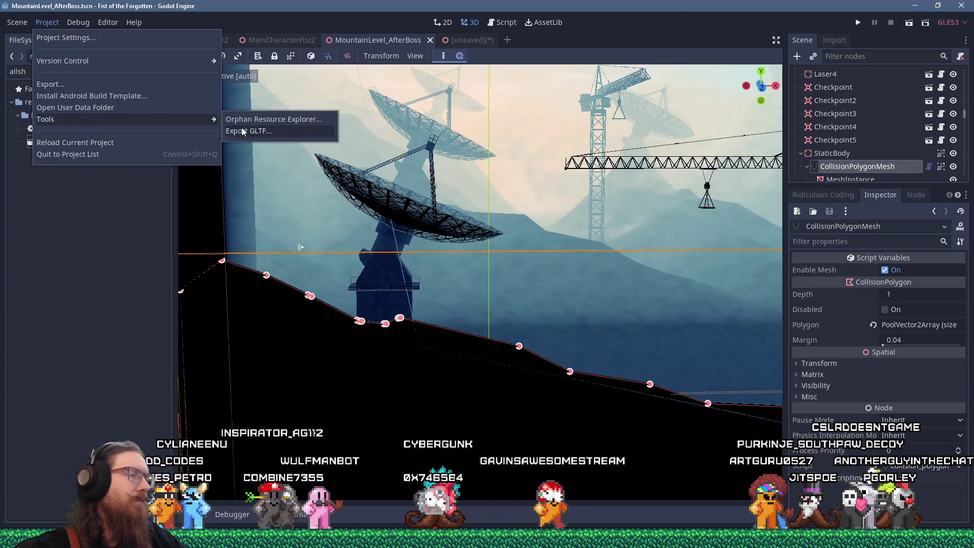
left_click(242, 131)
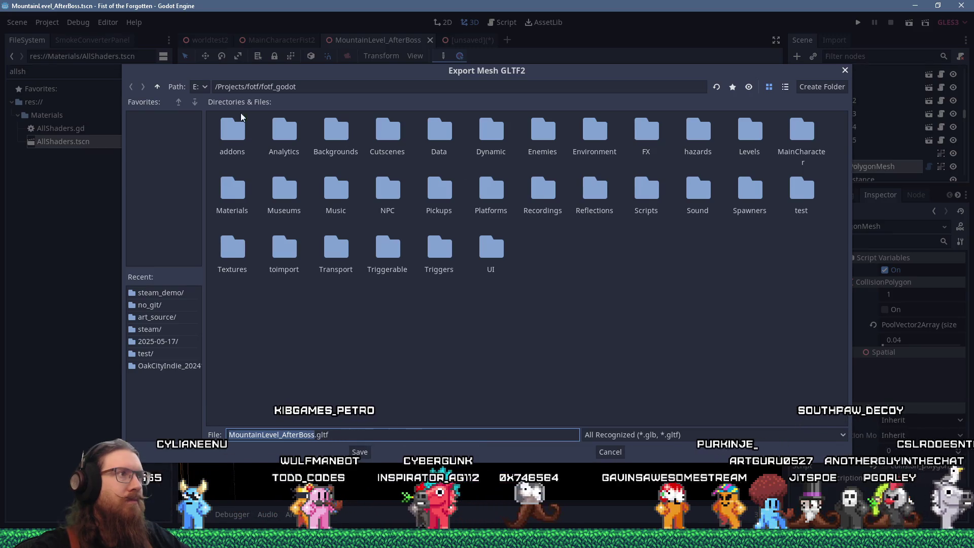
Step: Save it as MountainLevel_AfterBoss.gltf in art_source/no_git, overwriting the existing file
left_click(157, 87)
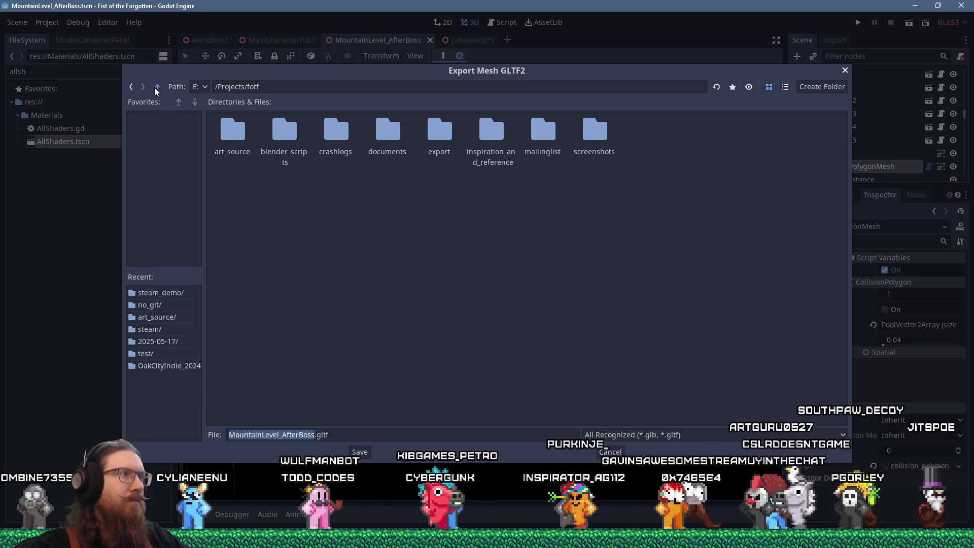
left_click(157, 87)
left_click(132, 88)
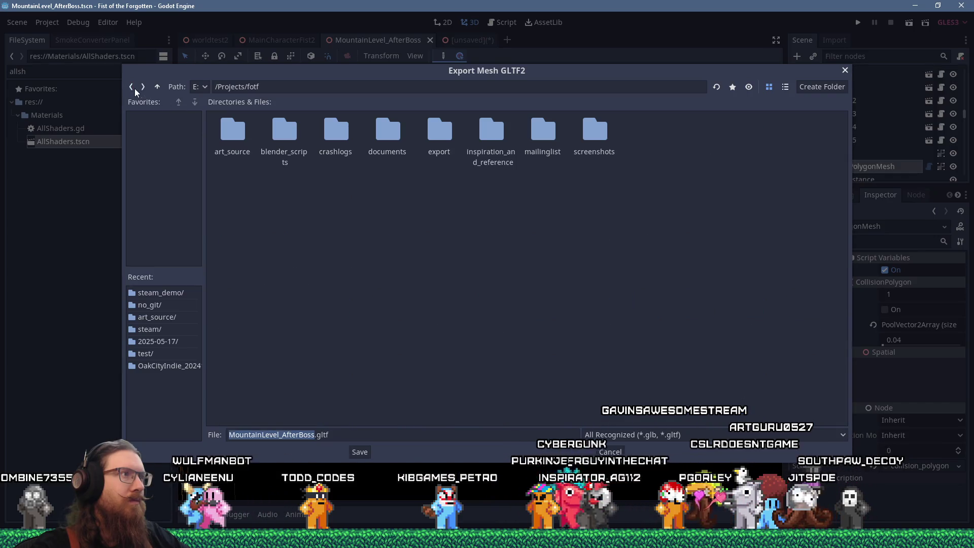
double_click(233, 132)
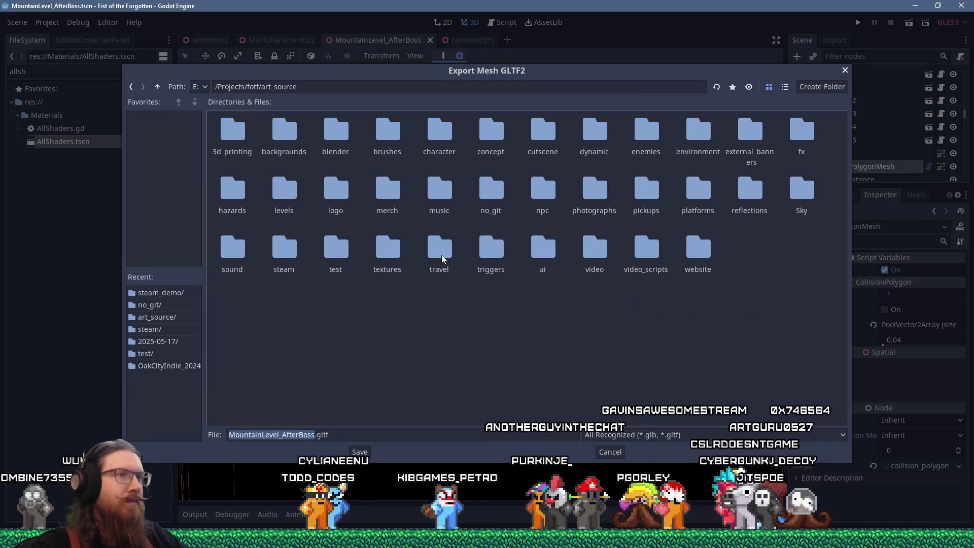
double_click(490, 205)
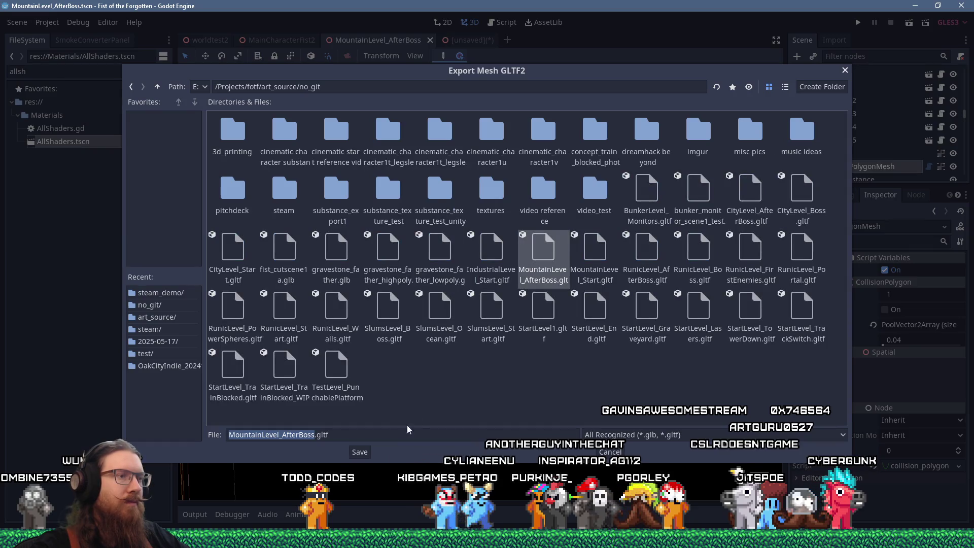
left_click(360, 451)
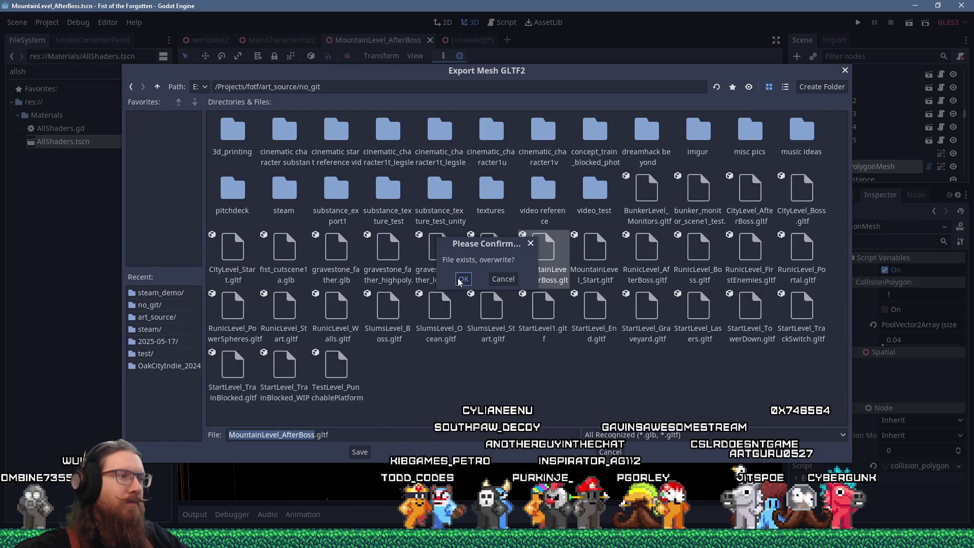
left_click(463, 279)
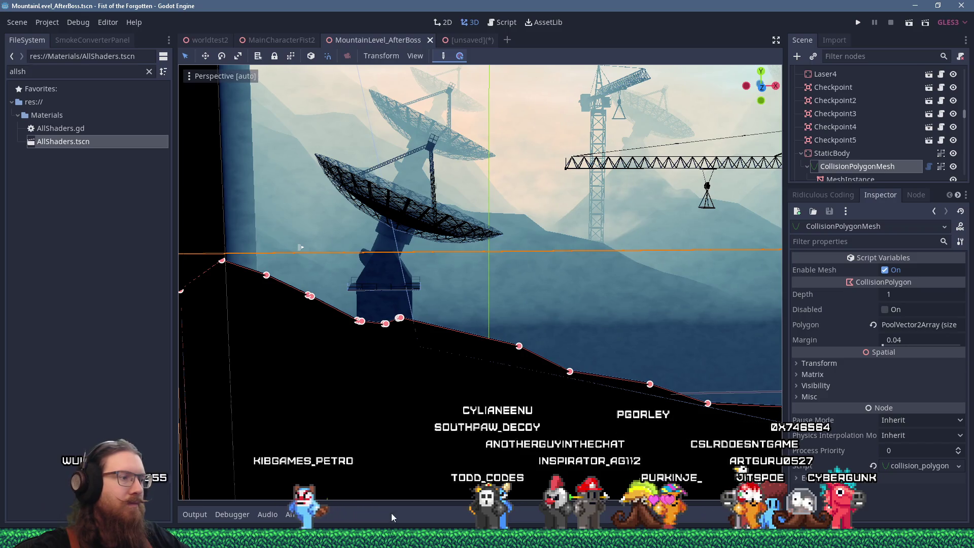
Step: Launch the Blender 3.4 tile from the Windows Start menu
key("super")
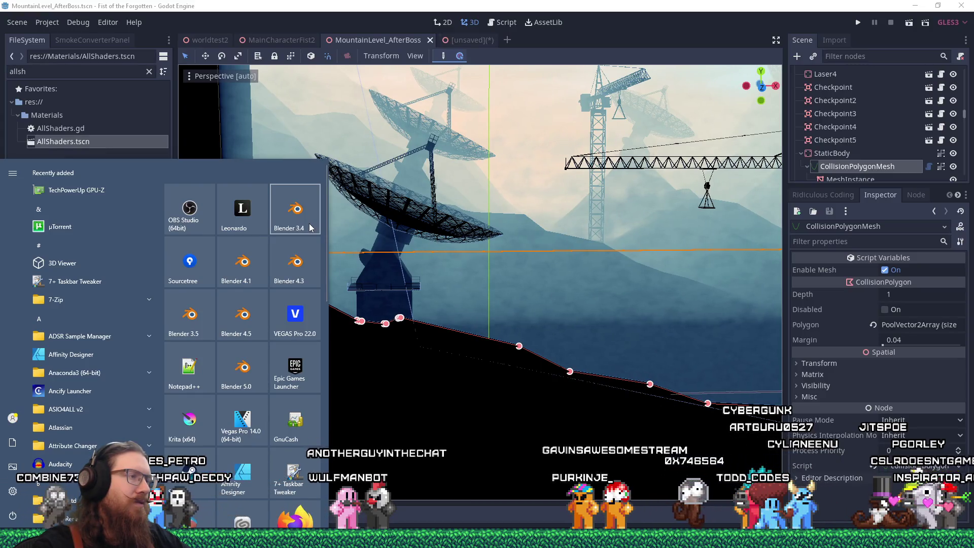
left_click(309, 223)
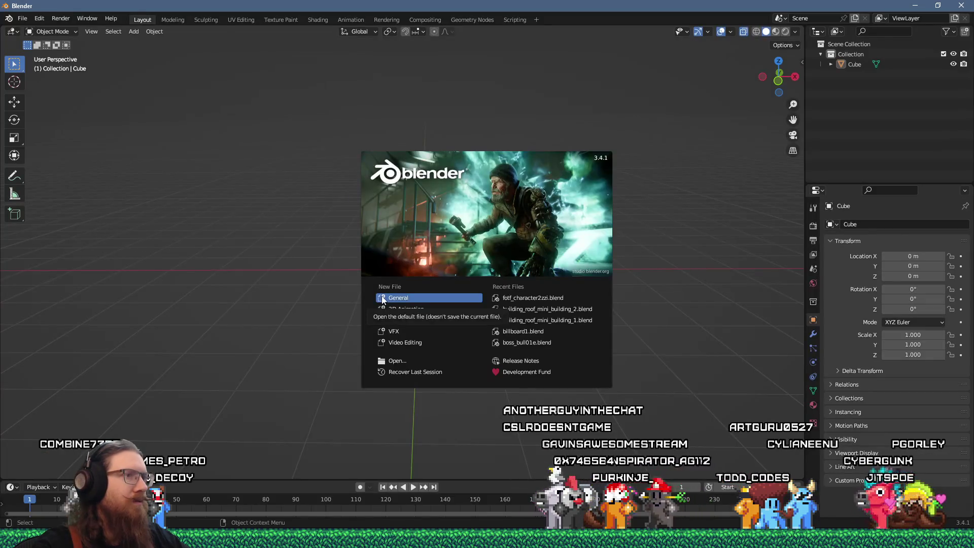
Step: Dismiss the splash screen, then select and delete the default Cube
left_click(242, 233)
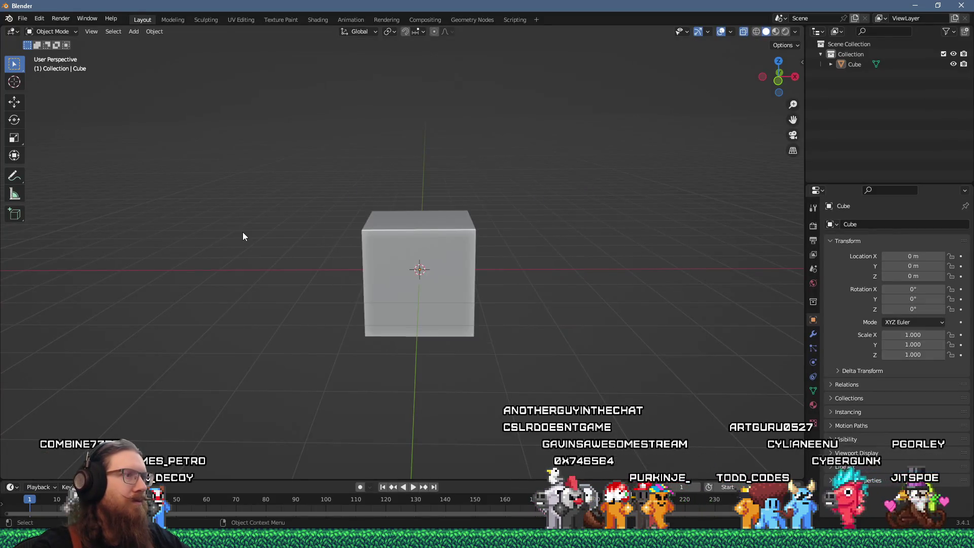
left_click(24, 20)
left_click(389, 253)
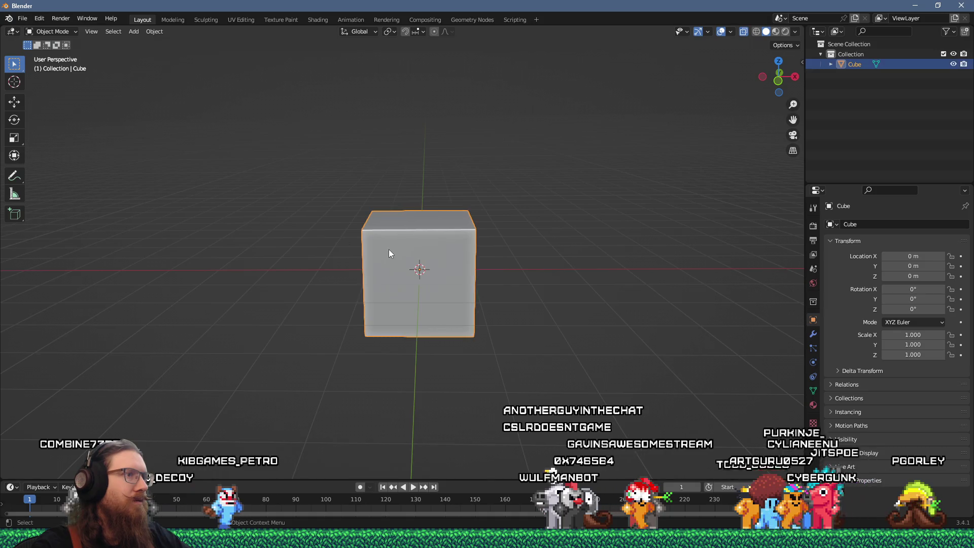
key("Delete")
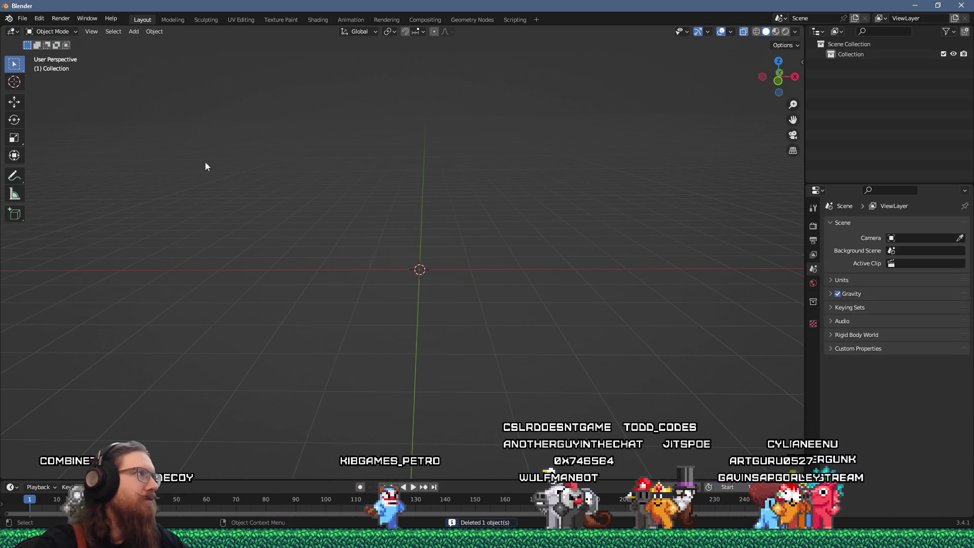
left_click(22, 18)
mouse_move(47, 153)
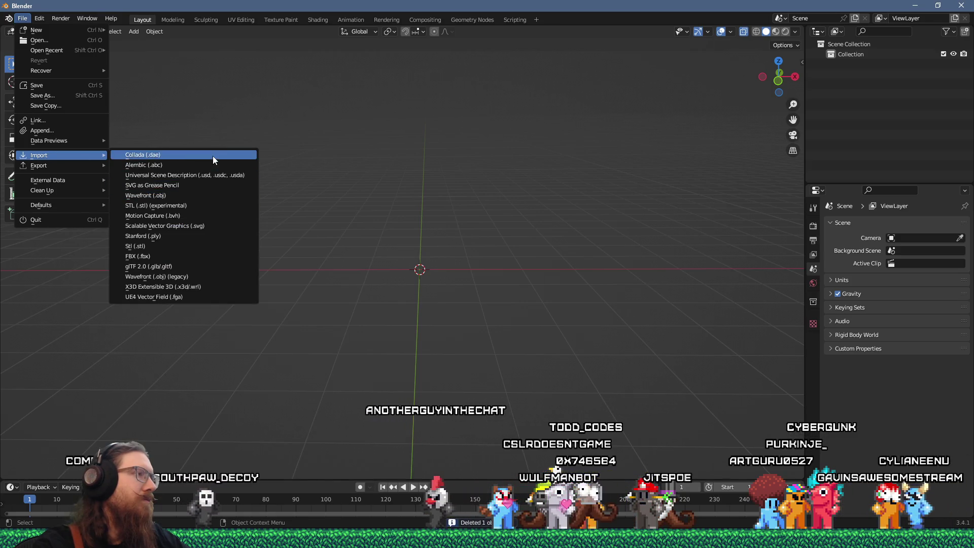
Step: Browse the glTF 2.0 import dialog to the fotf project's art_source\no_git folder
left_click(203, 266)
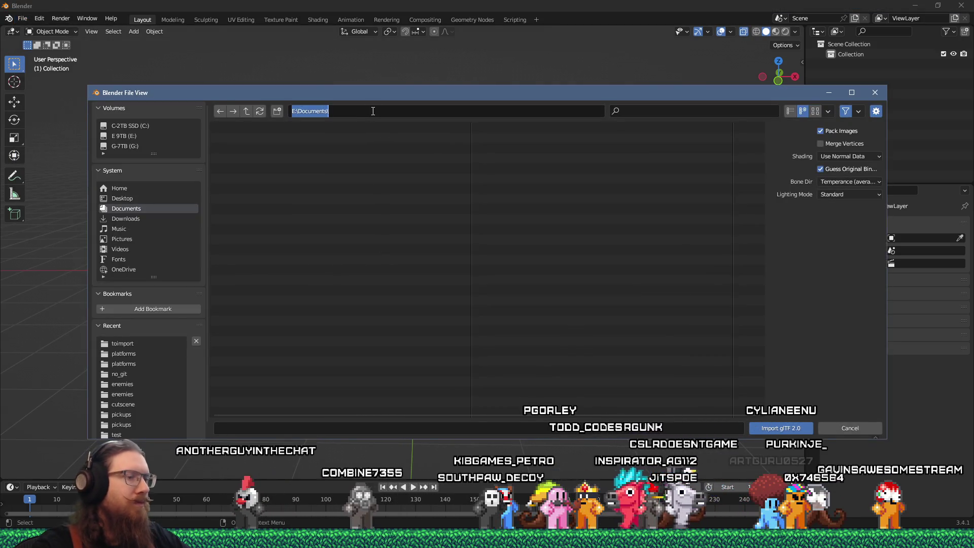
type("otf")
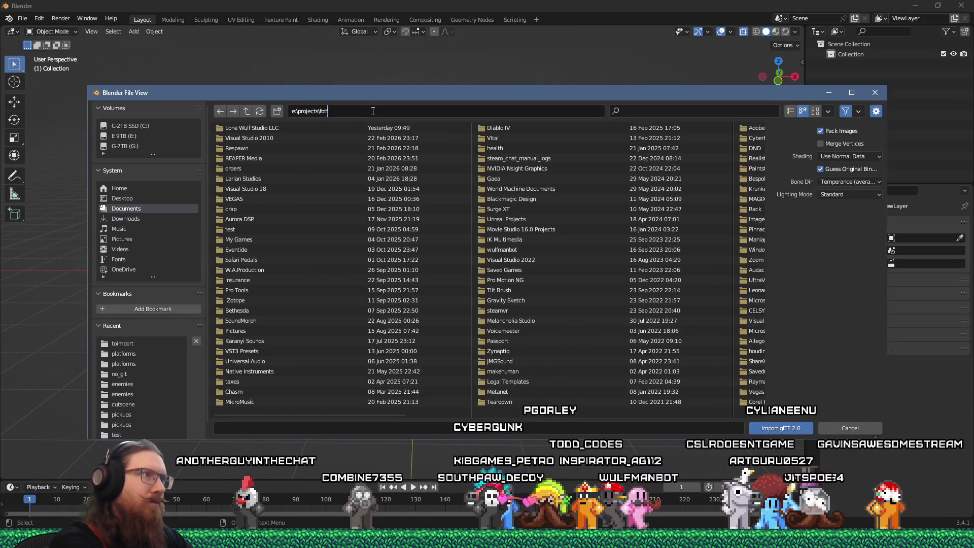
key("Return")
left_click(235, 150)
left_click(235, 150)
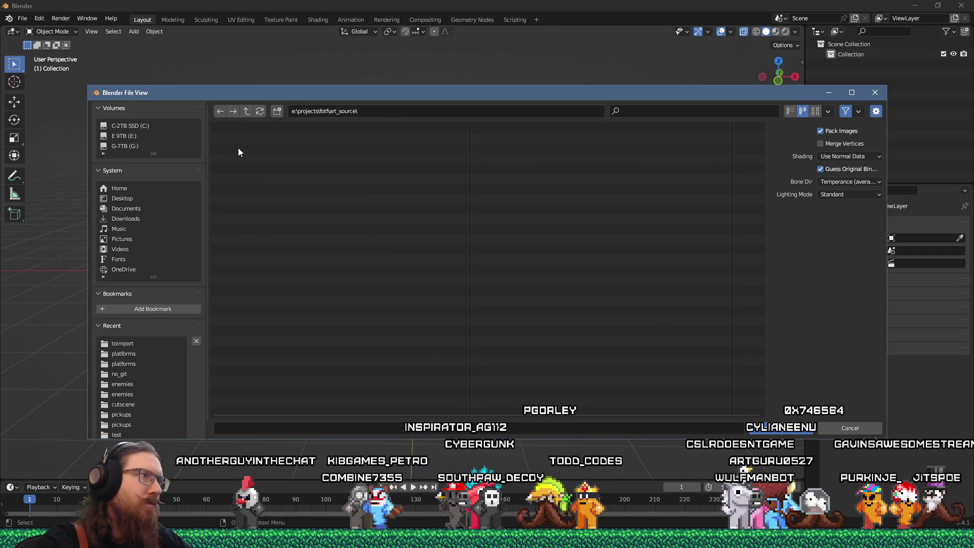
left_click(375, 110)
left_click(375, 110)
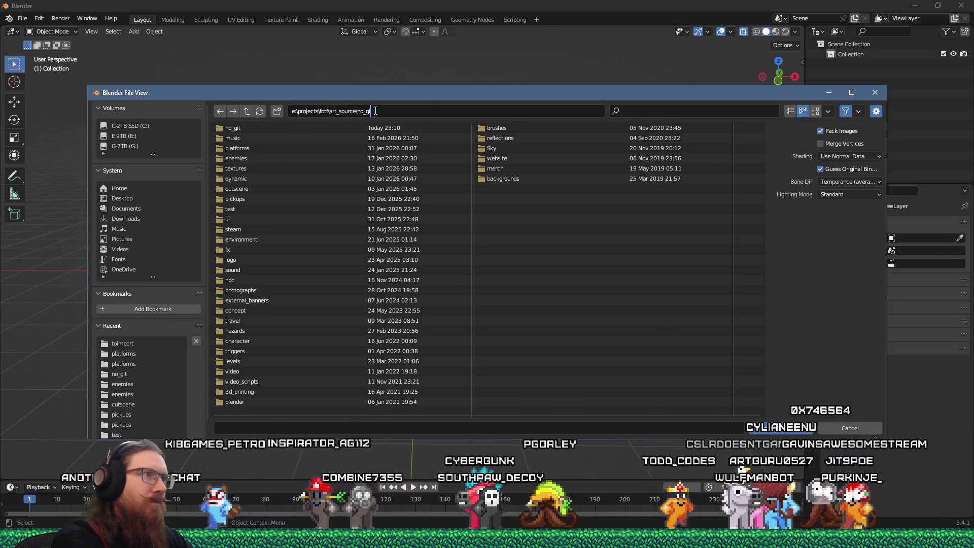
type("it")
key("Return")
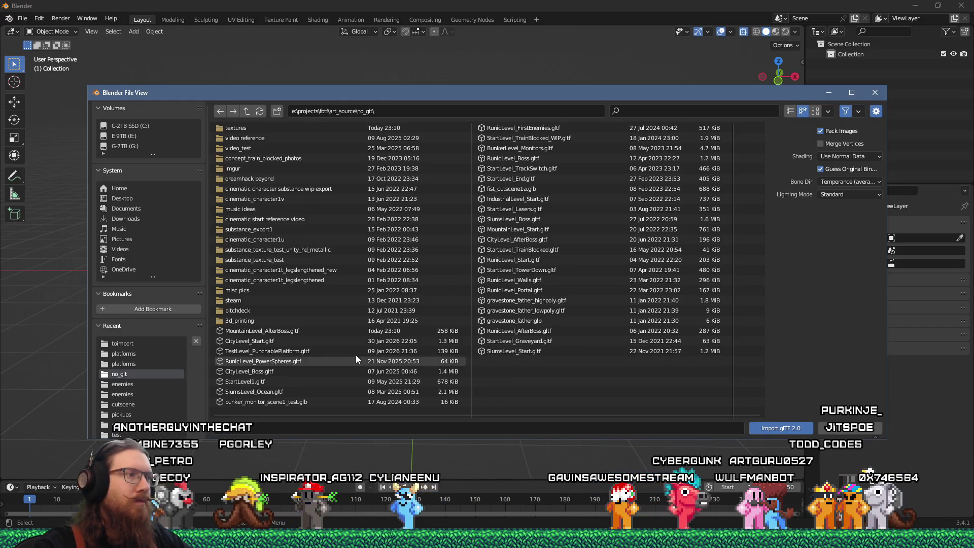
Step: Import MountainLevel_AfterBoss.gltf and dismiss the Python error report
left_click(314, 330)
left_click(766, 427)
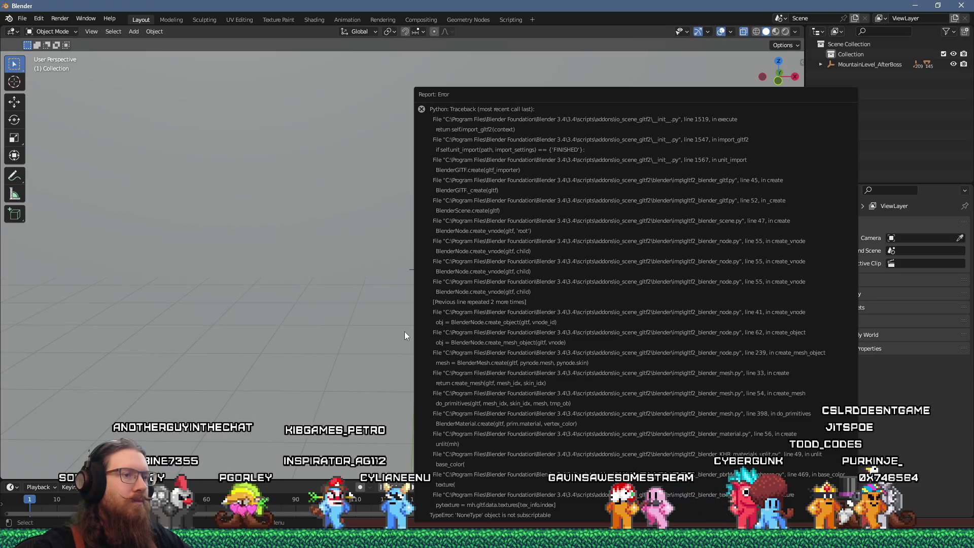
left_click(413, 327)
Step: Frame the whole imported level, orbit around it, and select the MeshInstance29 terrain wall
key("Home")
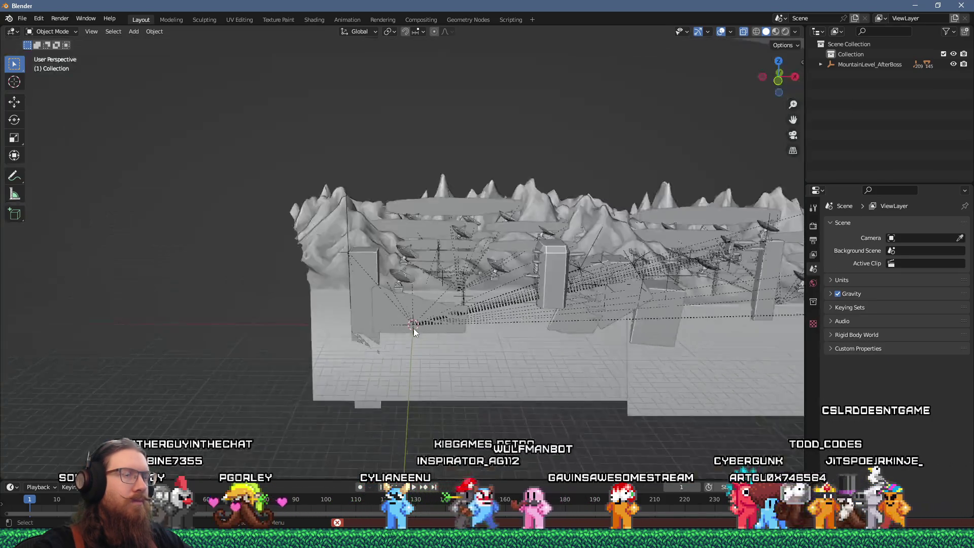
scroll(412, 327, "up", 6)
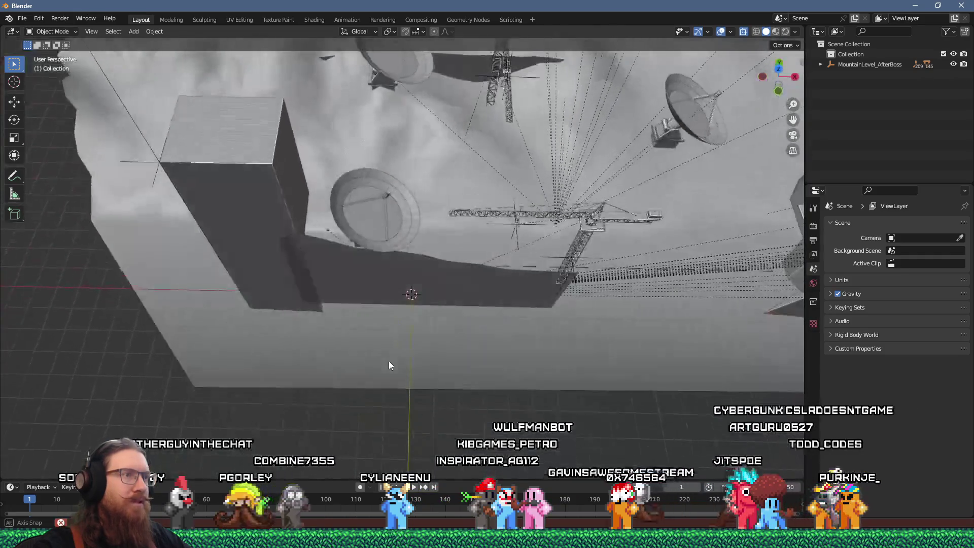
mouse_move(388, 366)
left_mouse_down()
mouse_move(412, 326)
mouse_move(462, 316)
mouse_move(402, 336)
mouse_move(389, 297)
mouse_move(404, 372)
mouse_move(396, 337)
mouse_move(488, 337)
mouse_move(321, 319)
mouse_move(278, 300)
mouse_move(380, 319)
mouse_move(397, 293)
mouse_move(459, 296)
mouse_move(526, 254)
mouse_move(528, 297)
mouse_move(383, 289)
mouse_move(372, 239)
left_mouse_up()
left_click(372, 239)
mouse_move(424, 279)
left_mouse_down()
mouse_move(401, 239)
mouse_move(455, 260)
left_mouse_up()
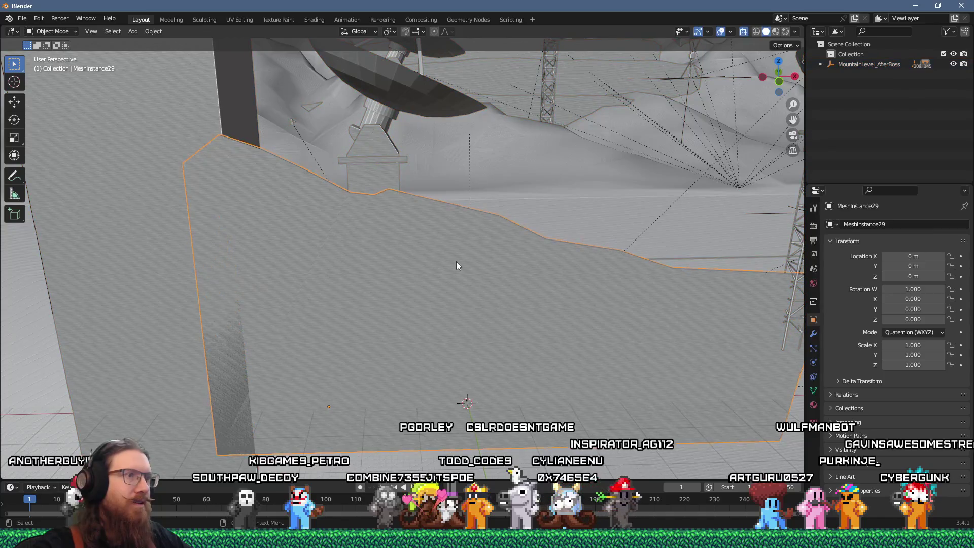
Step: In Edit Mode, recalculate the wall mesh's normals to face outward
key("Tab")
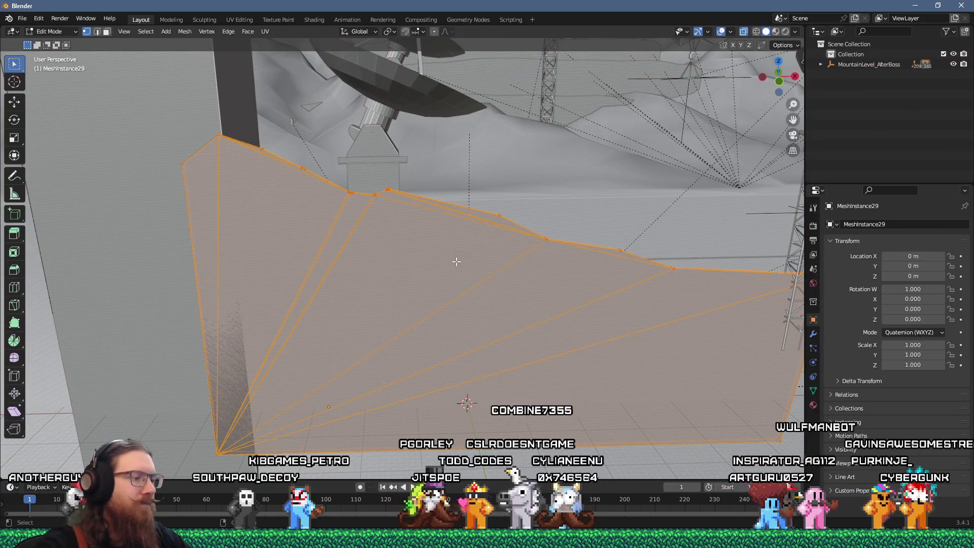
key("F3")
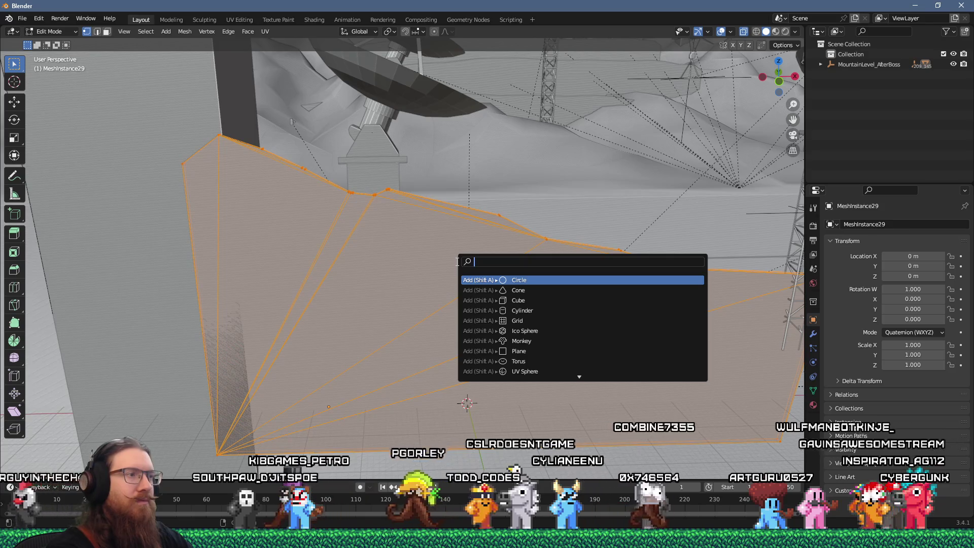
type("recal")
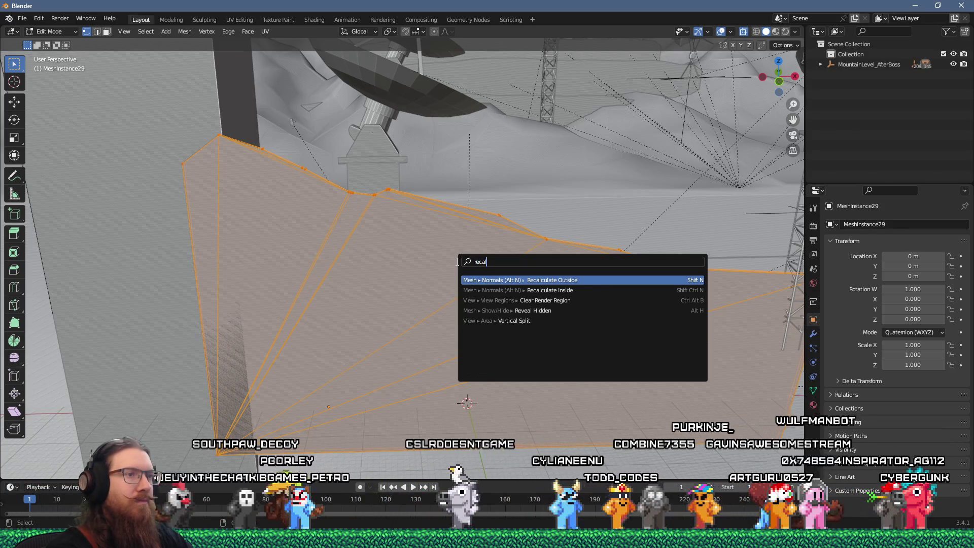
key("Return")
Step: Convert the mesh's triangles to quads and return to Object Mode
key("F3")
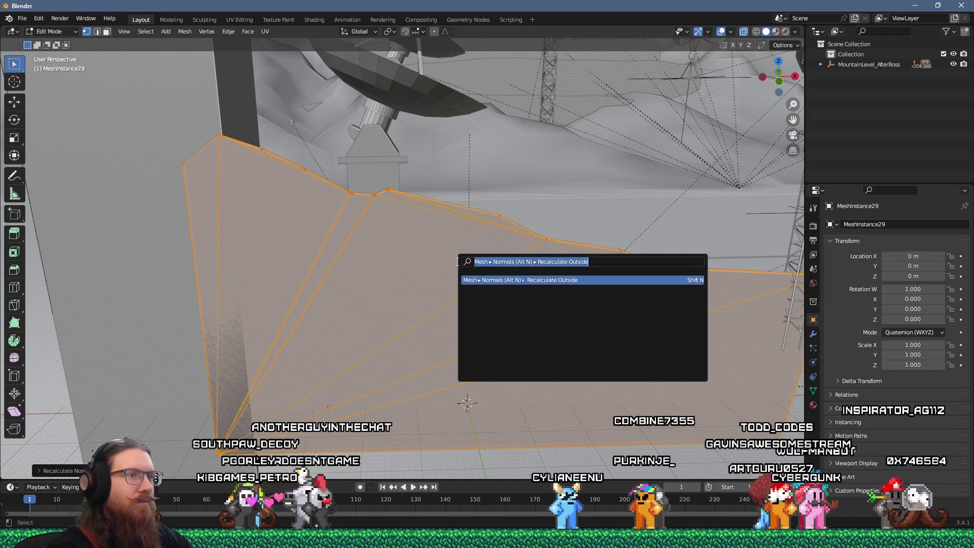
type("tri")
key("Return")
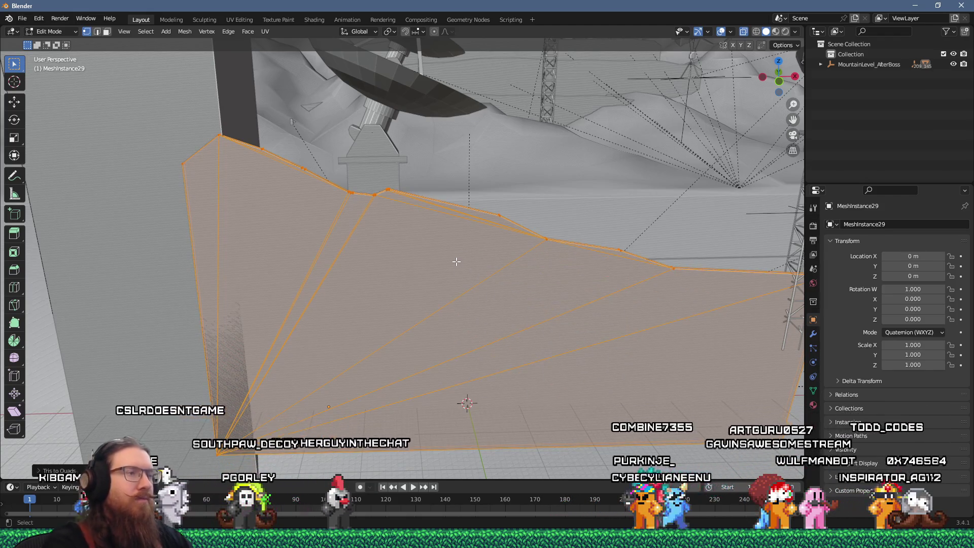
scroll(454, 181, "up", 2)
key("KP_8")
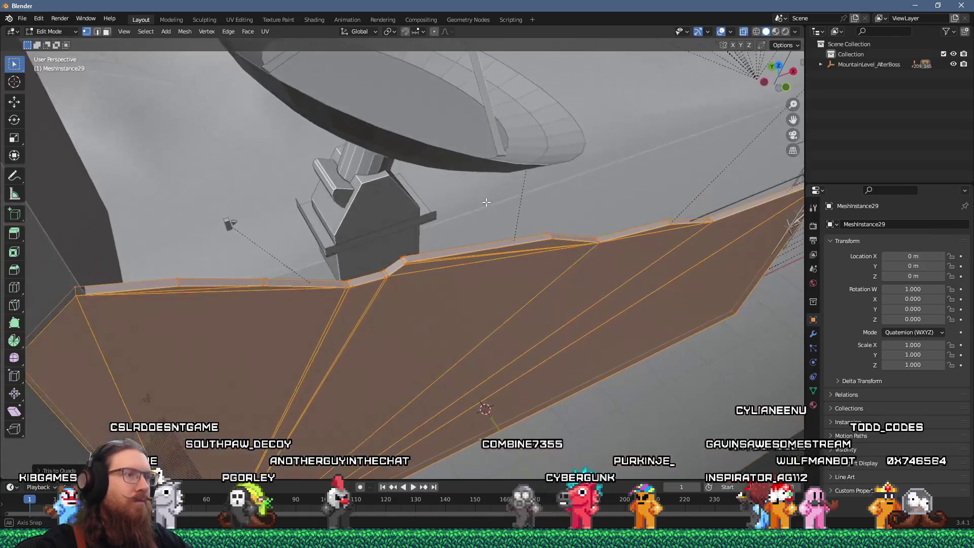
key("KP_8")
key("KP_Decimal")
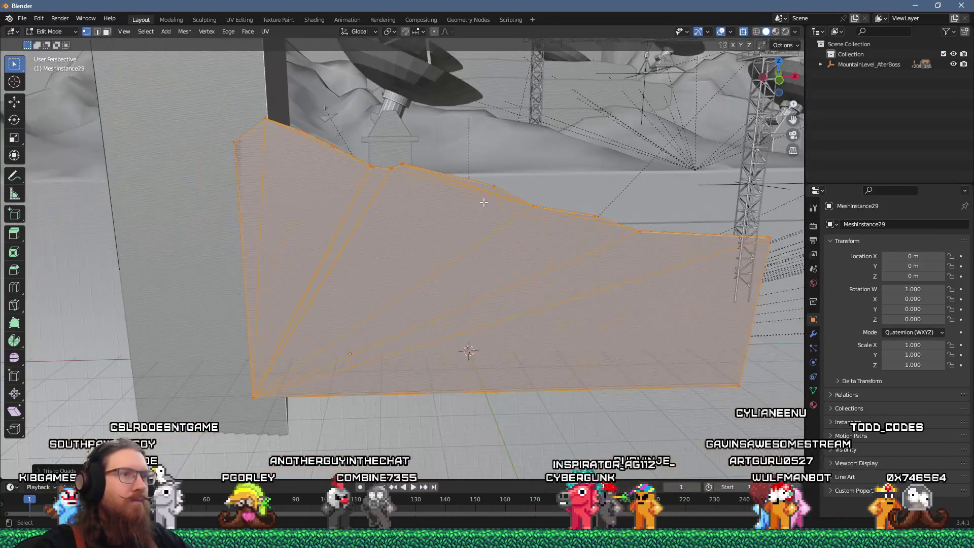
key("KP_8")
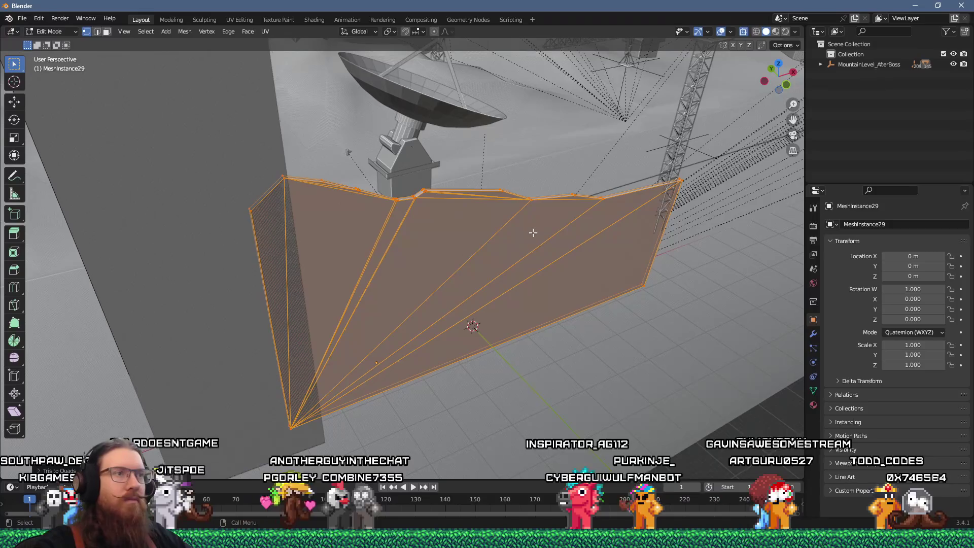
key("Tab")
left_click(820, 64)
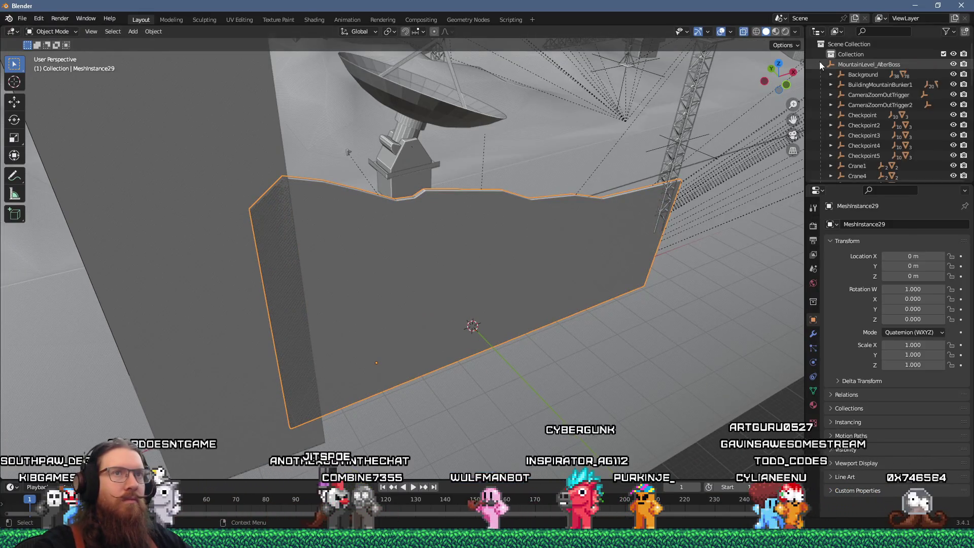
Step: Clear the terrain mesh's parent so it leaves the MountainLevel_AfterBoss hierarchy
right_click(530, 235)
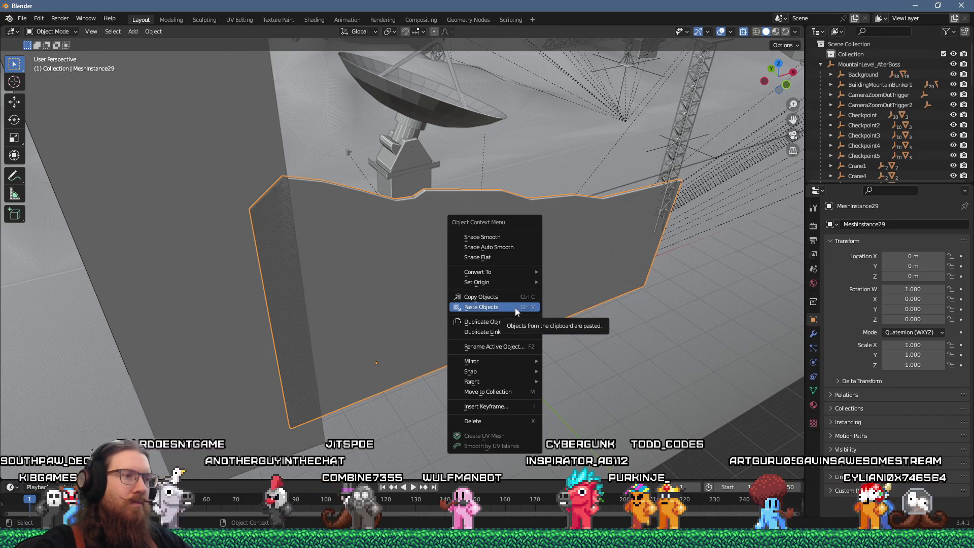
mouse_move(510, 386)
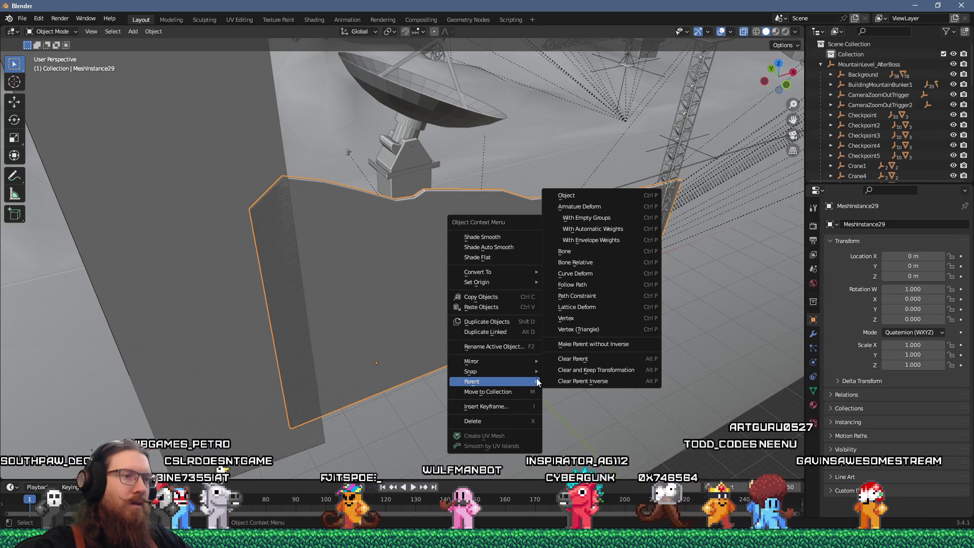
left_click(579, 358)
scroll(577, 337, "up", 3)
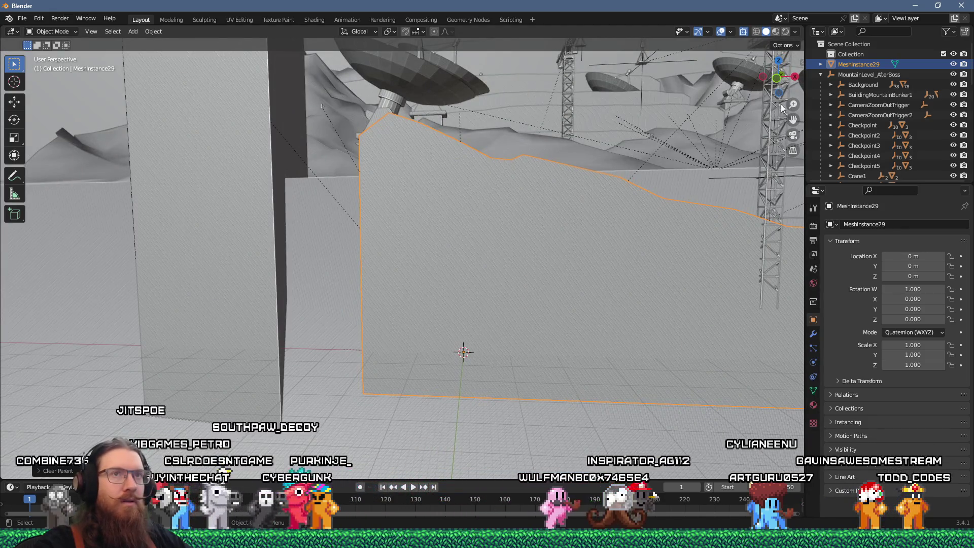
Step: Rename MeshInstance29 to MountainsAfterBossStartTerrain
key("F2")
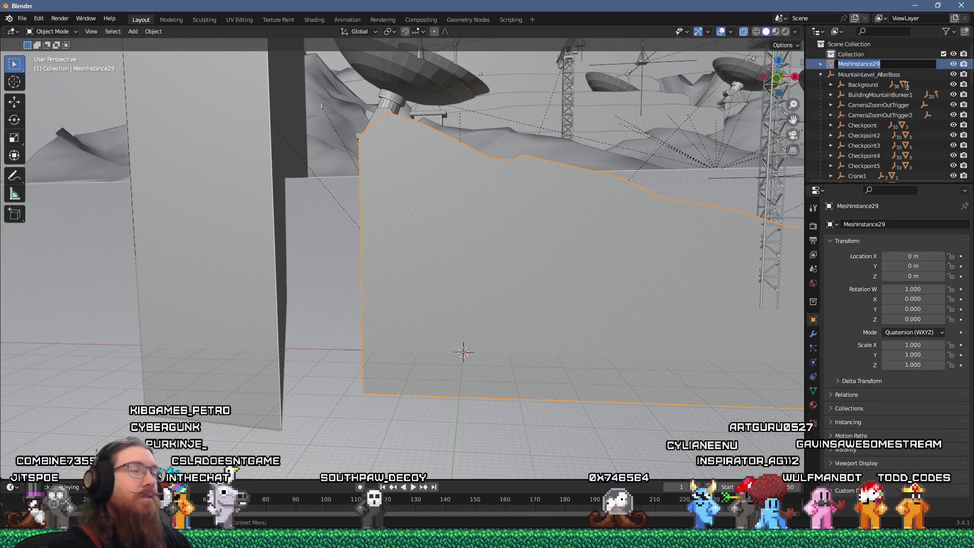
type("MountainsAfterBoss")
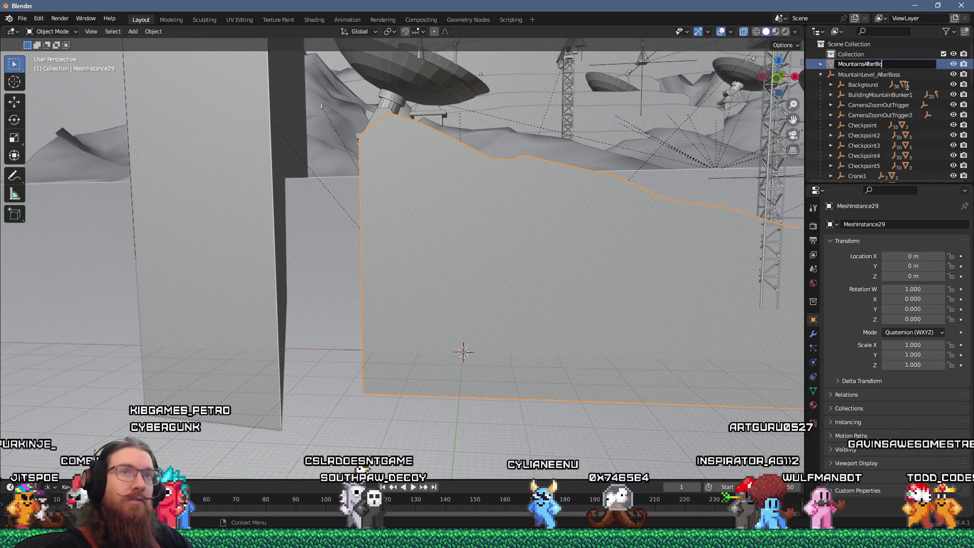
type("S")
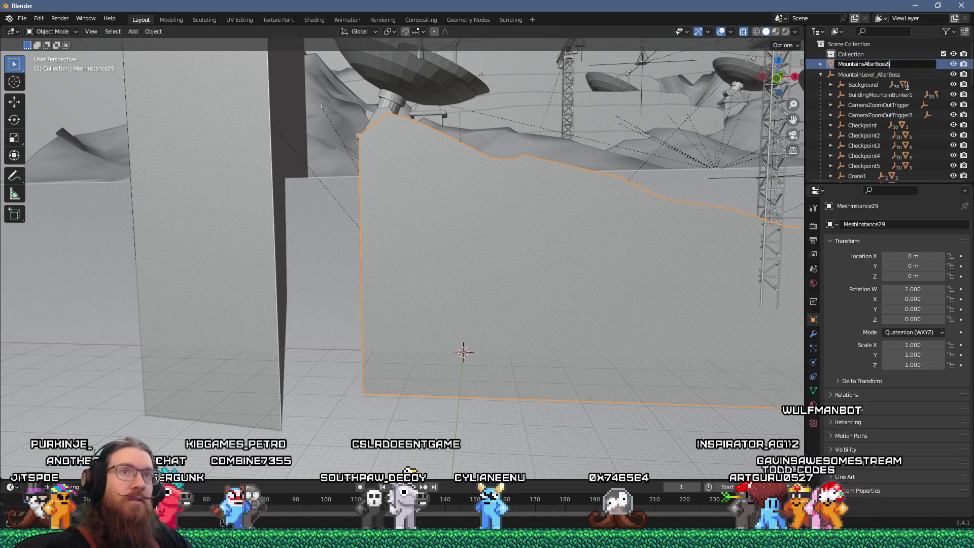
type("tartTerrain")
key("Return")
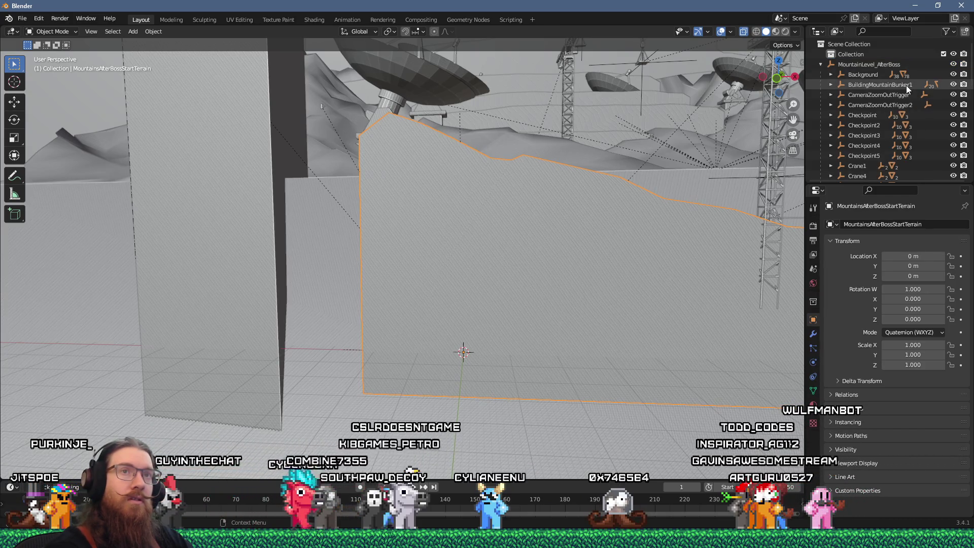
Step: Delete MountainLevel_AfterBoss, then undo the deletion
right_click(868, 62)
left_click(859, 98)
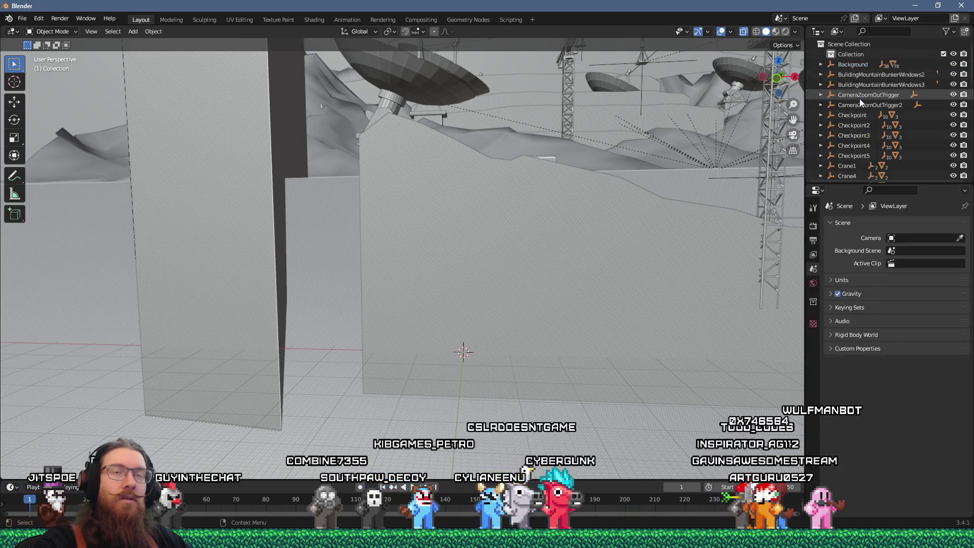
scroll(857, 98, "down", 10)
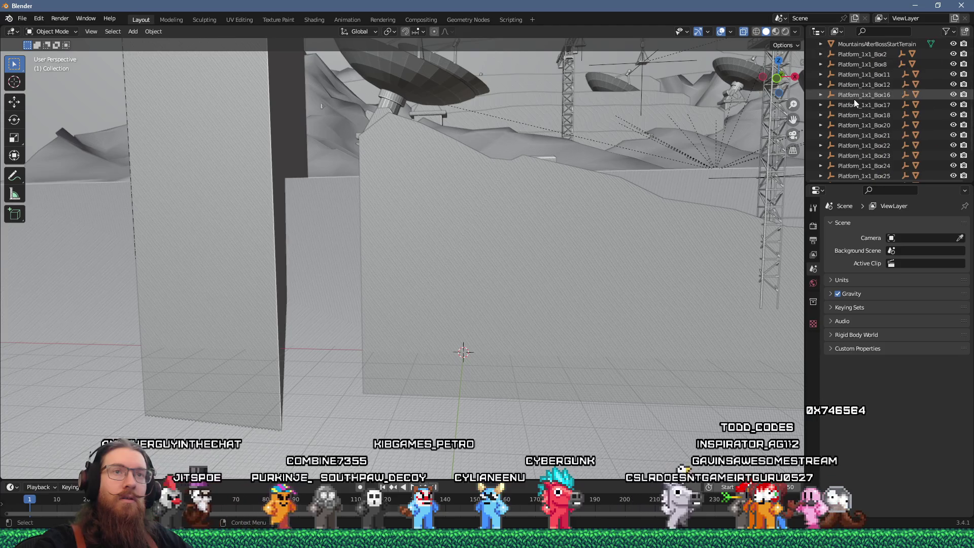
scroll(855, 97, "up", 10)
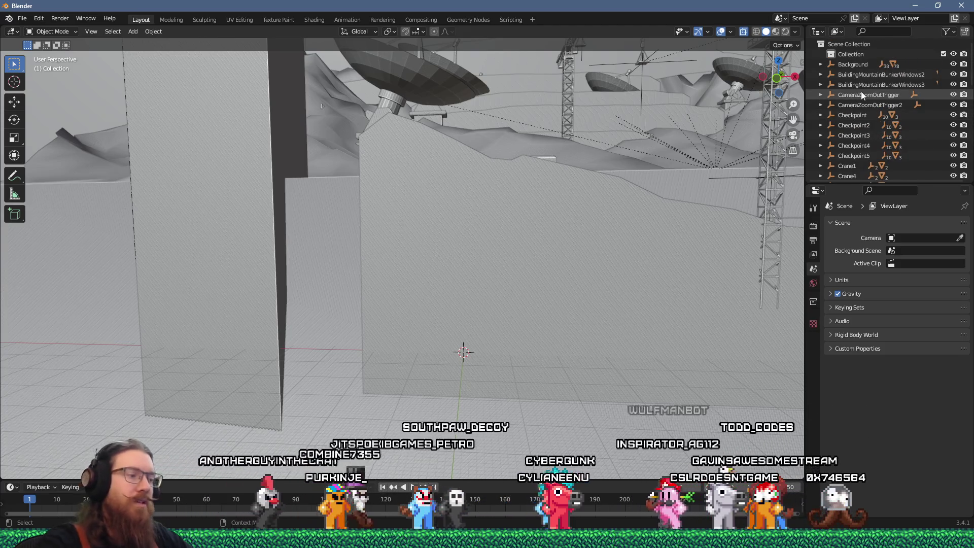
key("ctrl+z")
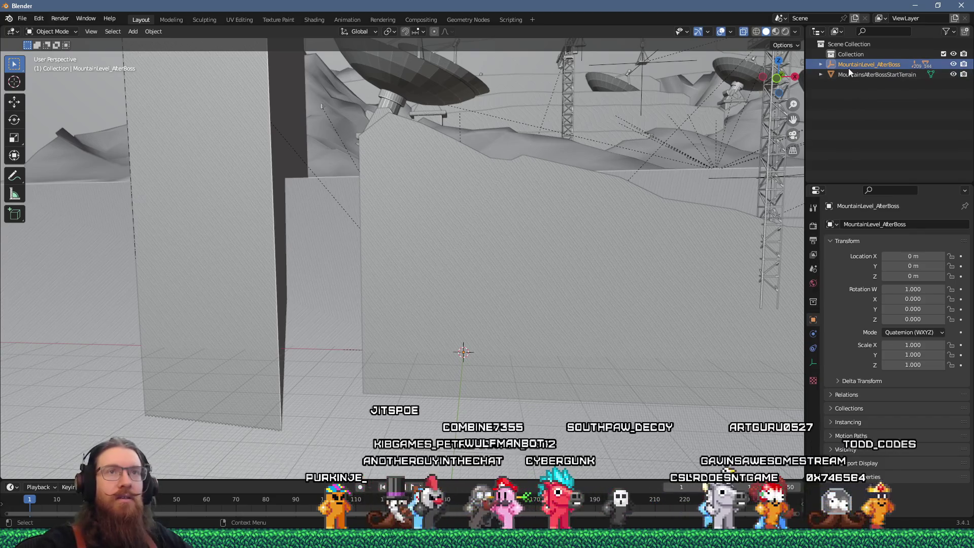
Step: Delete Hierarchy on MountainLevel_AfterBoss and undo it twice, then move MountainsAfterBossStartTerrain into Collection
right_click(843, 63)
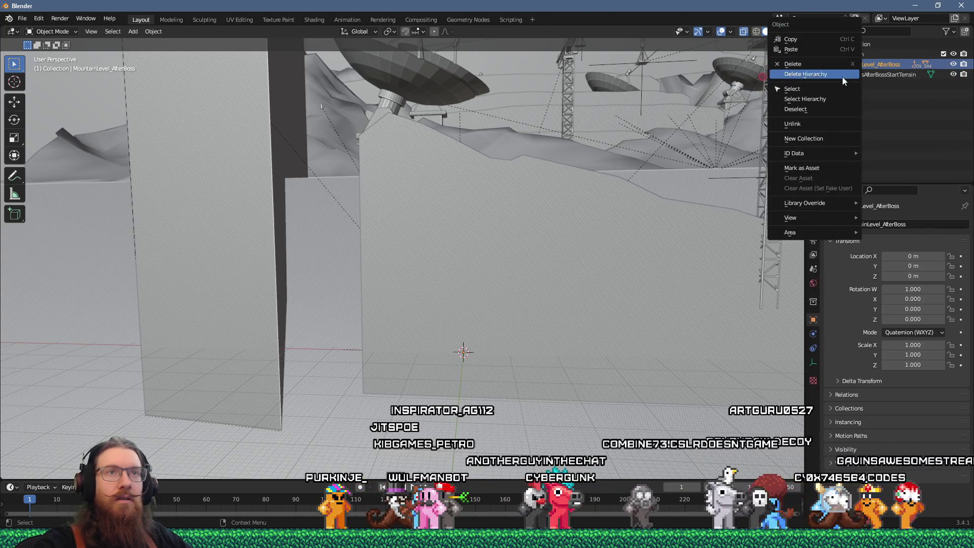
left_click(835, 77)
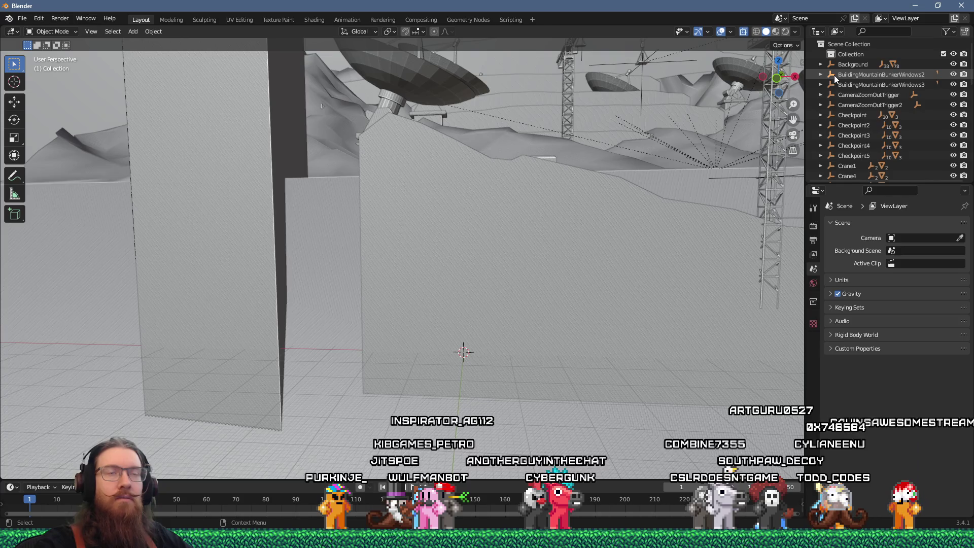
key("ctrl+z")
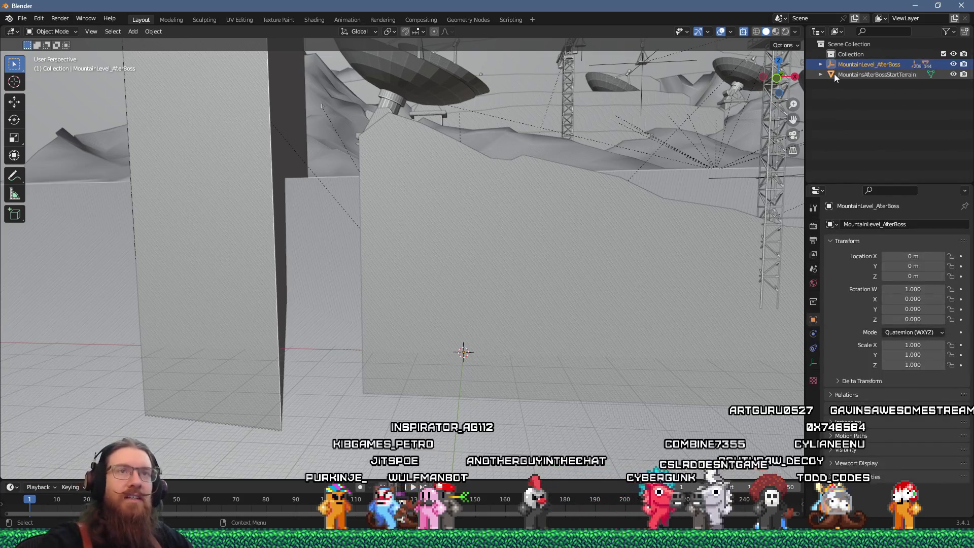
right_click(854, 63)
left_click(837, 63)
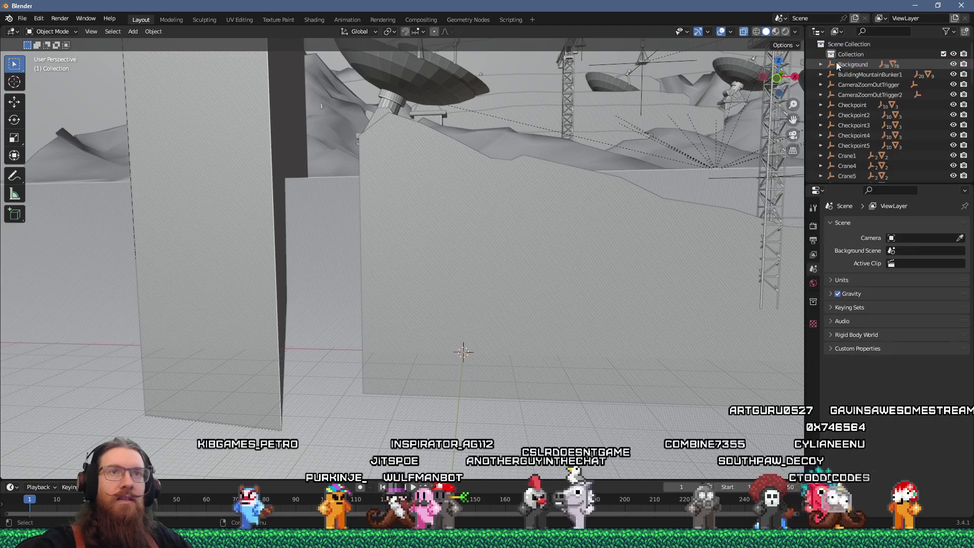
key("ctrl+z")
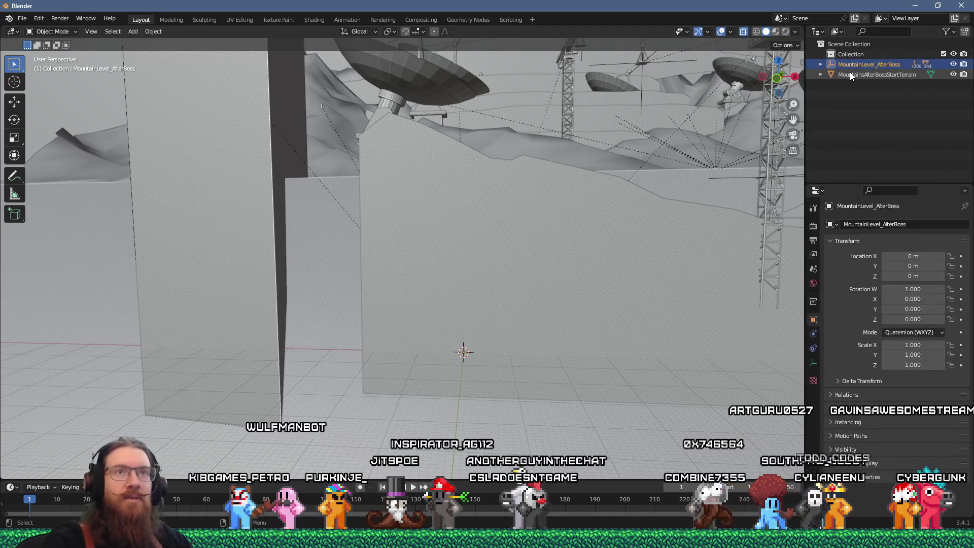
right_click(850, 65)
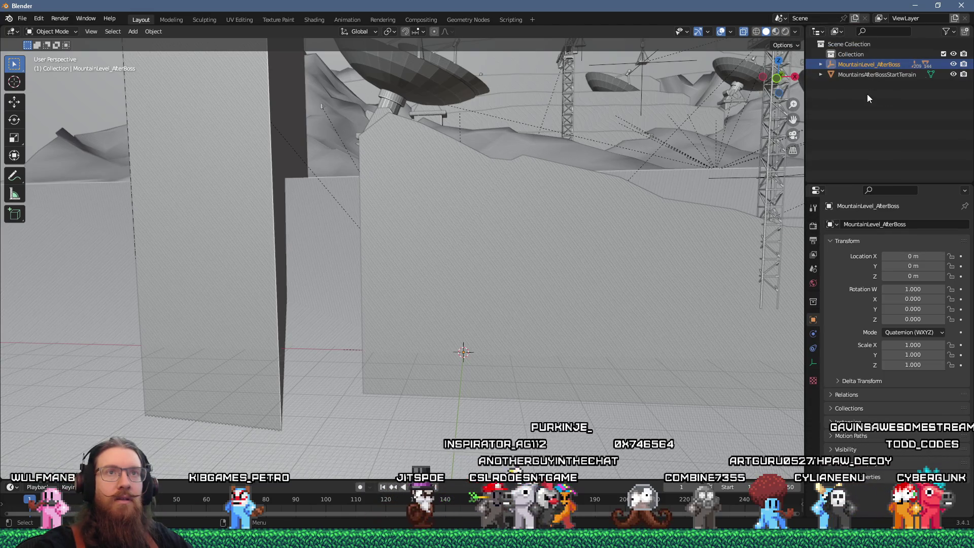
left_click_drag(860, 74, 856, 61)
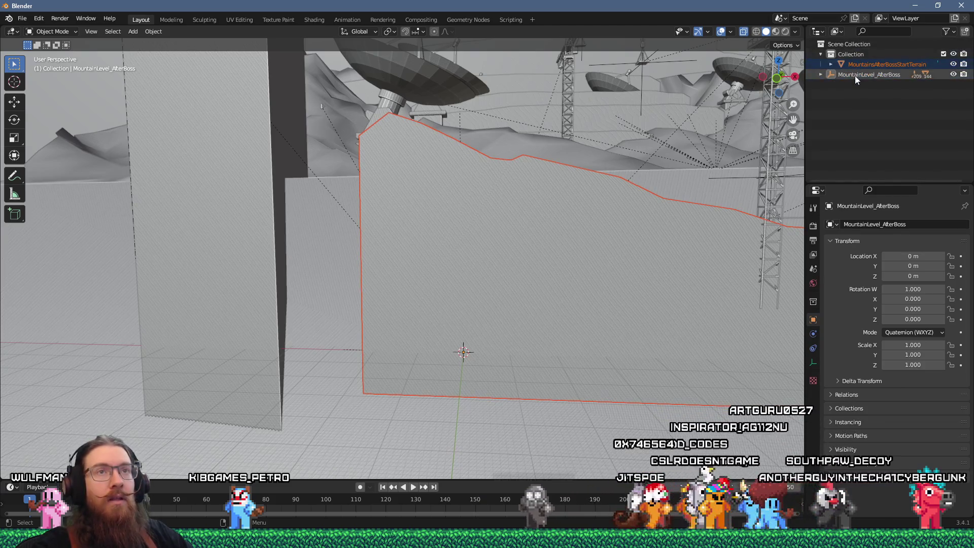
Step: Move MountainLevel_AfterBoss into a new 'bleh' collection, then delete 'bleh' so its children fall under Scene Collection
left_click(854, 75)
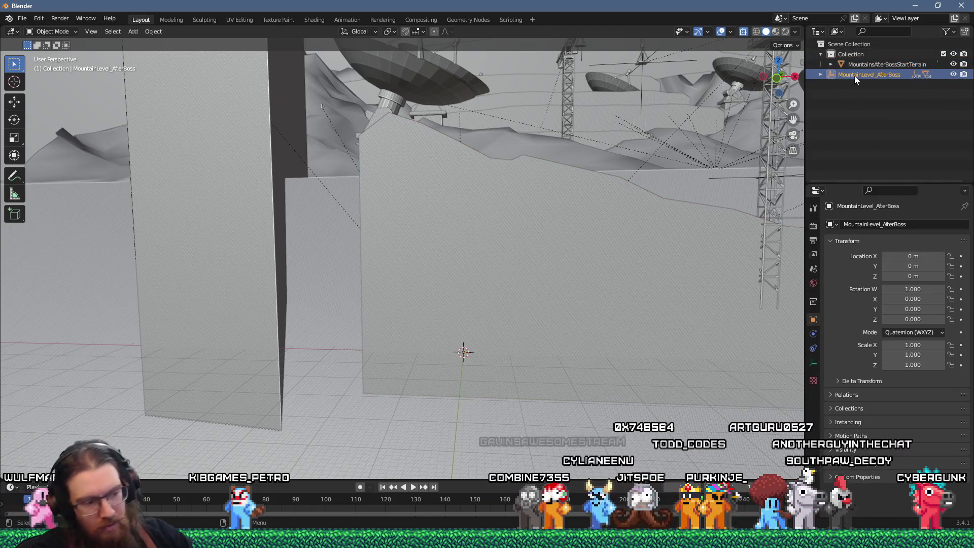
key("m")
left_click(863, 98)
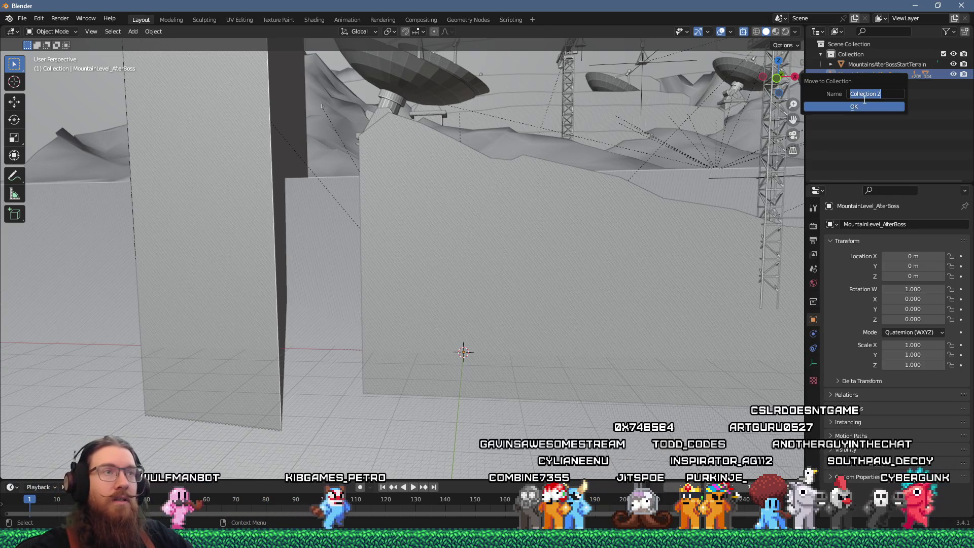
type("bleh")
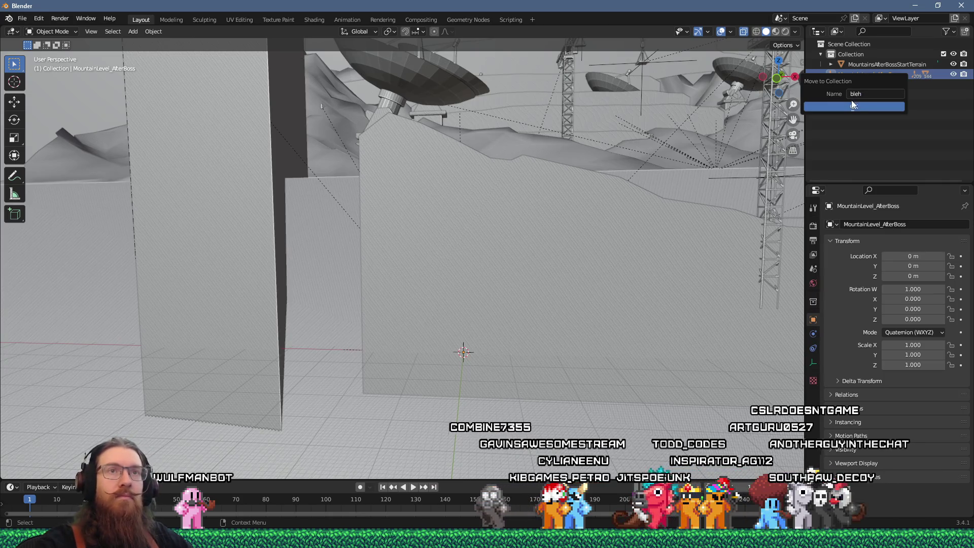
left_click(846, 107)
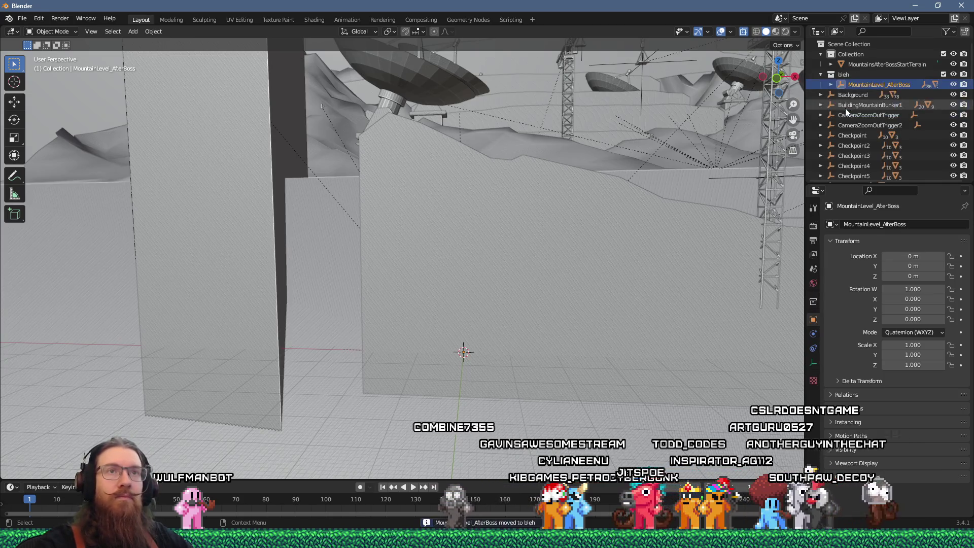
right_click(845, 78)
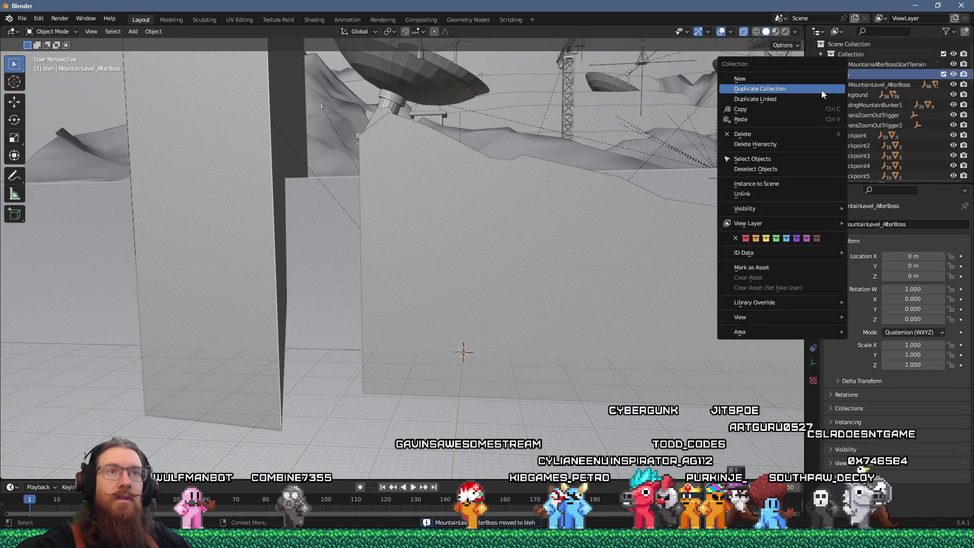
left_click(799, 144)
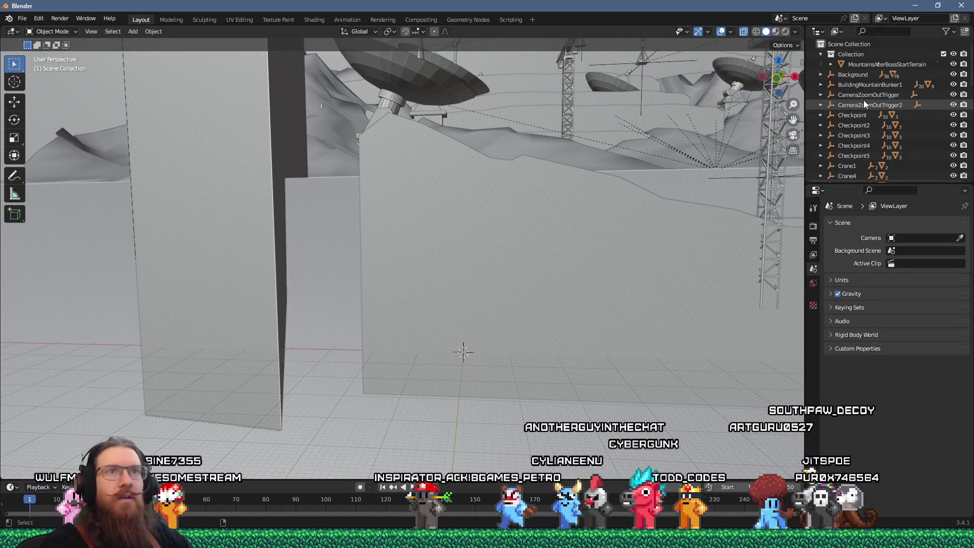
Step: Undo the collection delete, then delete the Background object range
key("ctrl+z")
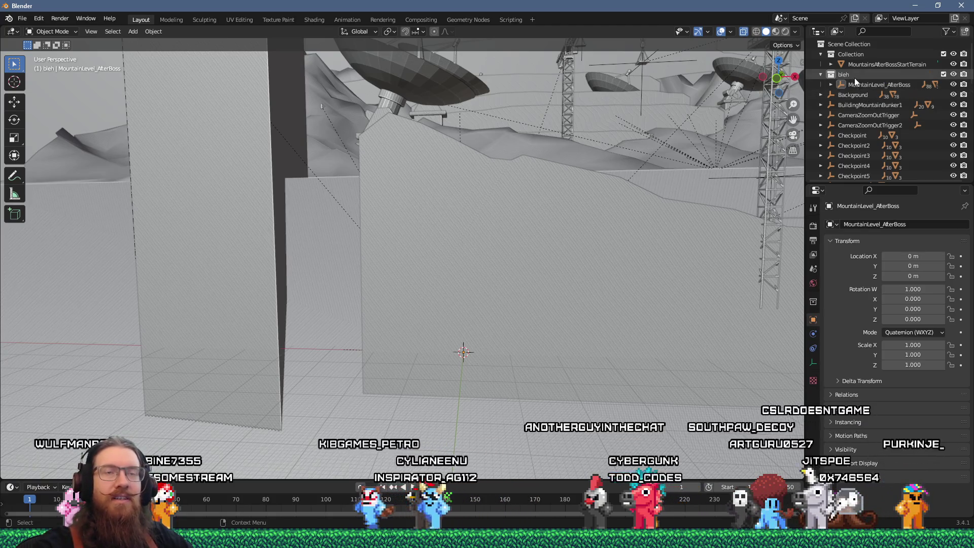
left_click(848, 94)
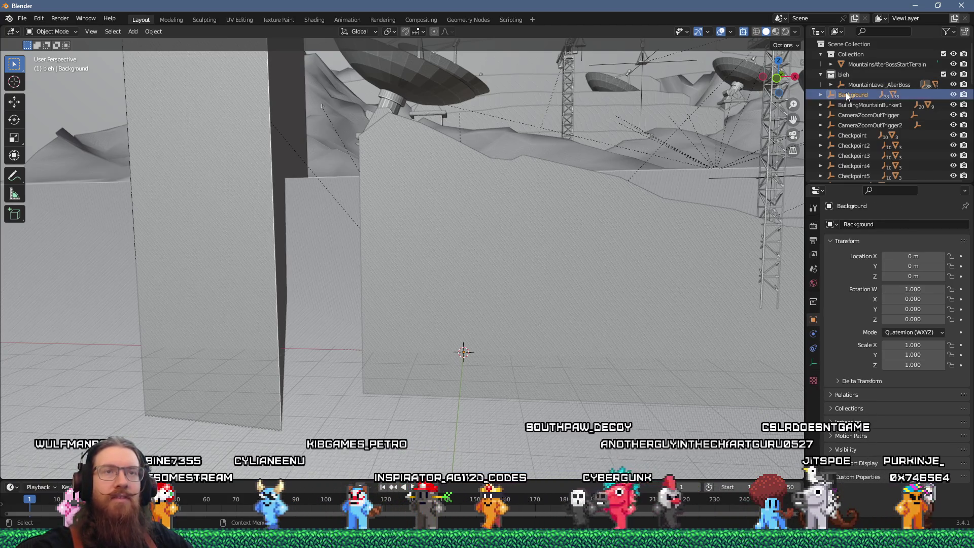
scroll(870, 120, "down", 5)
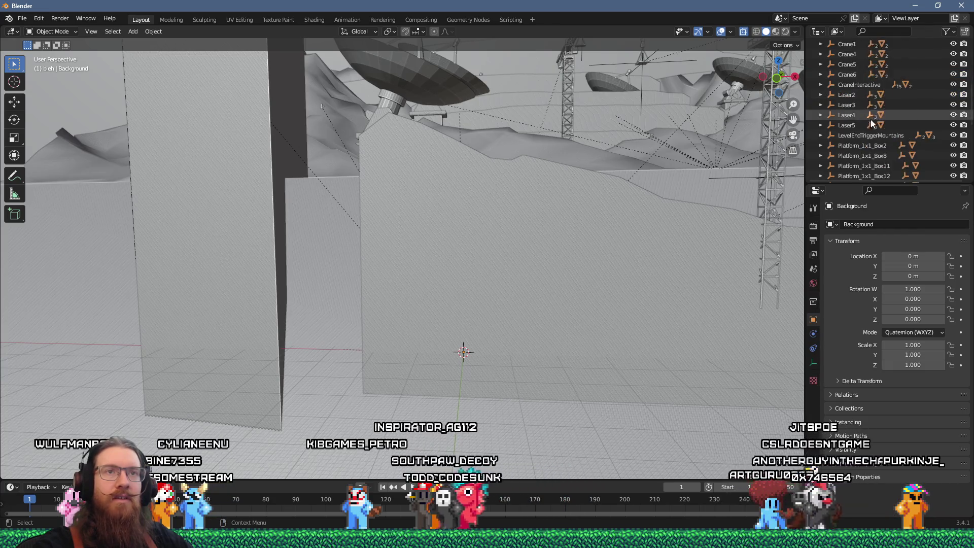
scroll(872, 125, "down", 8)
right_click(865, 175)
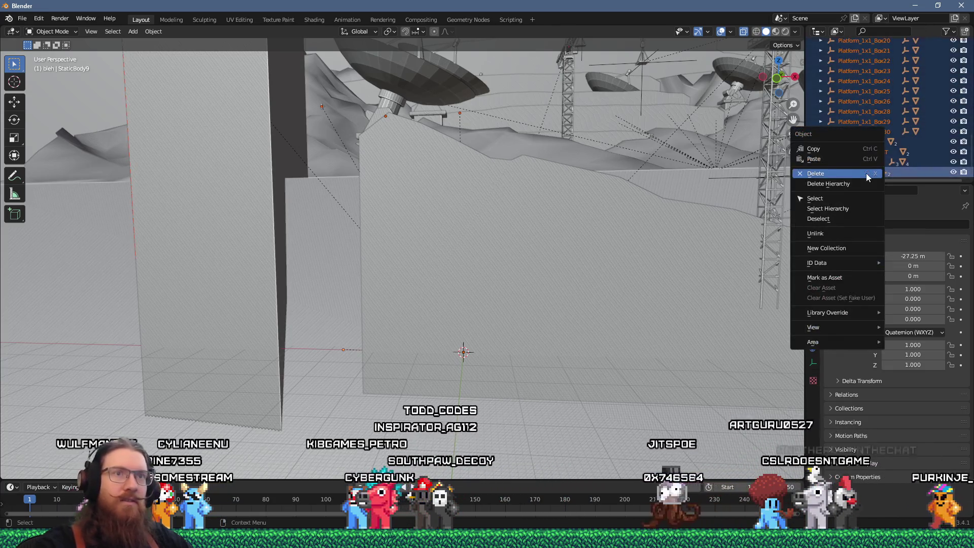
left_click(865, 182)
Step: Delete the BackgroundMountainSatellite range and the CloudFX and dish objects with their hierarchies
left_click(872, 74)
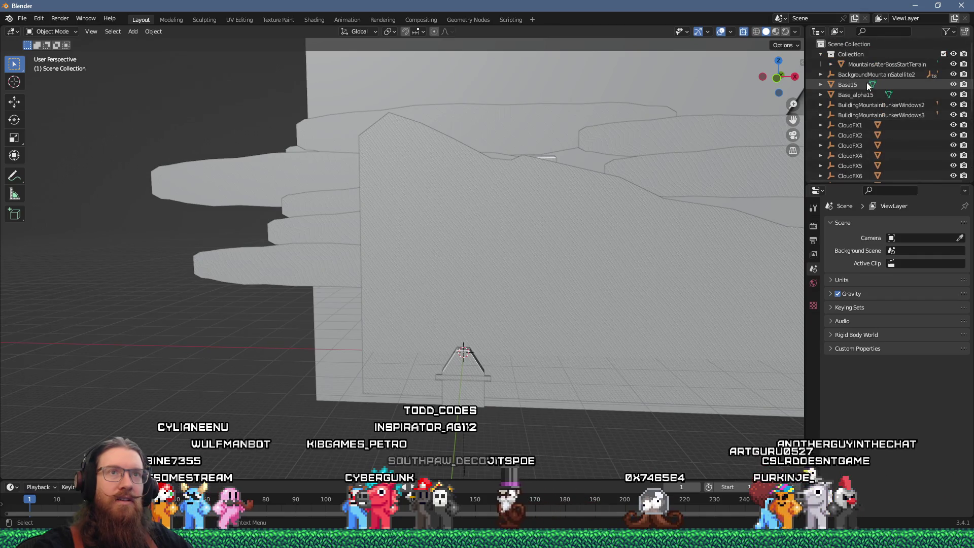
scroll(862, 138, "down", 6)
right_click(850, 175)
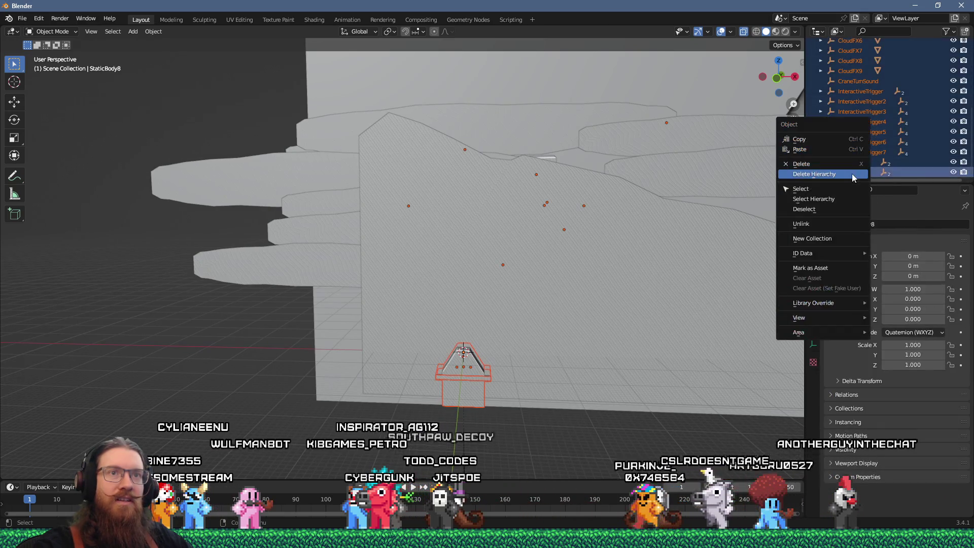
left_click(852, 173)
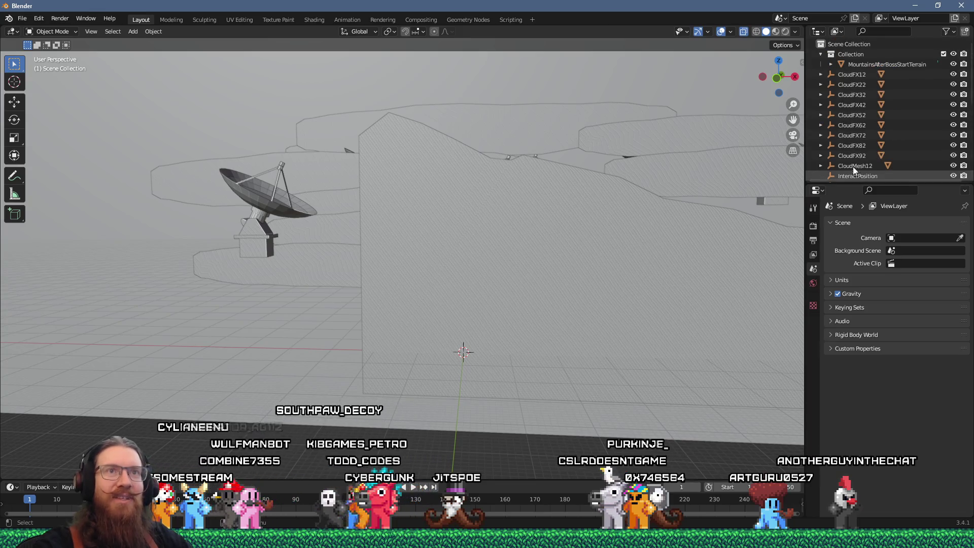
left_click(857, 76)
scroll(854, 165, "down", 5)
right_click(852, 169)
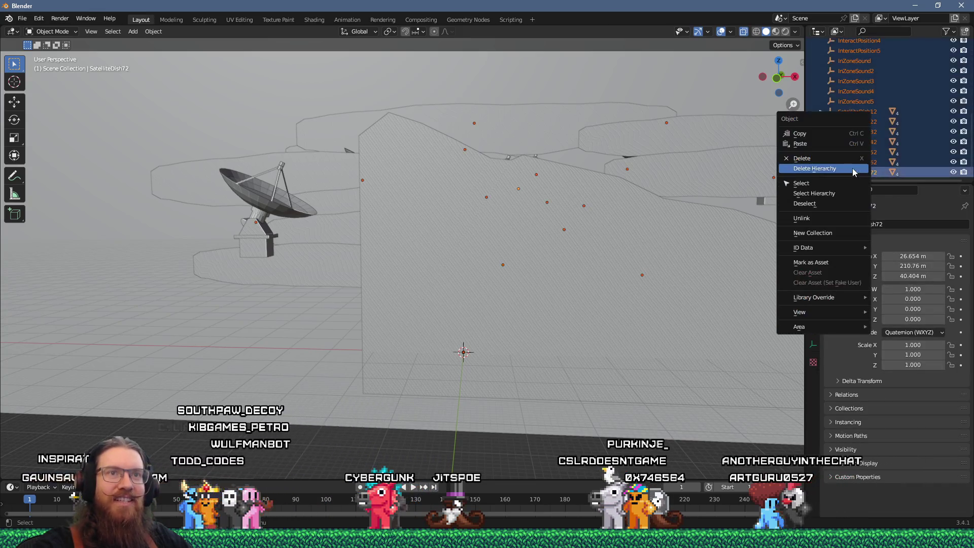
left_click(853, 169)
Step: Delete the remaining Base objects, then expand MountainsAfterBossStartTerrain to show its mesh
left_click(853, 75)
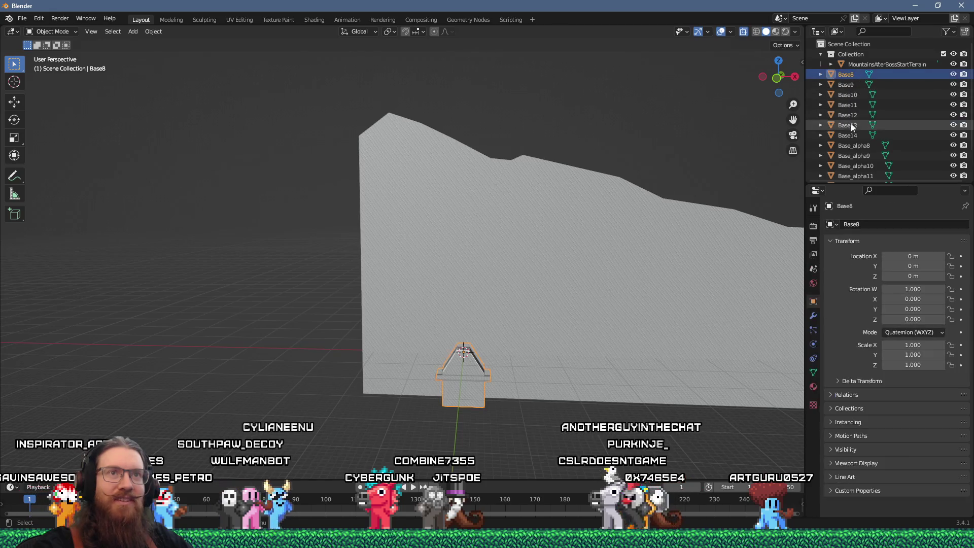
scroll(863, 168, "down", 3)
right_click(863, 169)
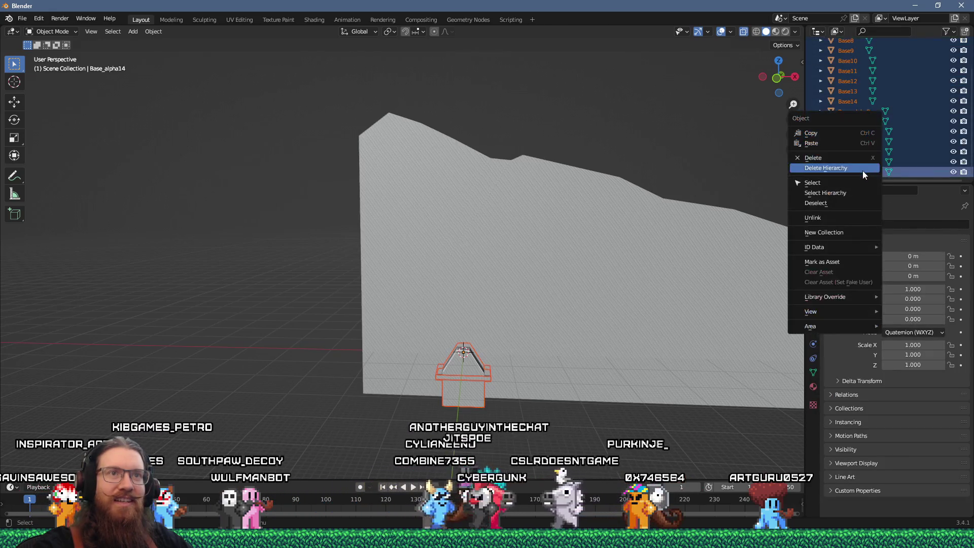
left_click(863, 170)
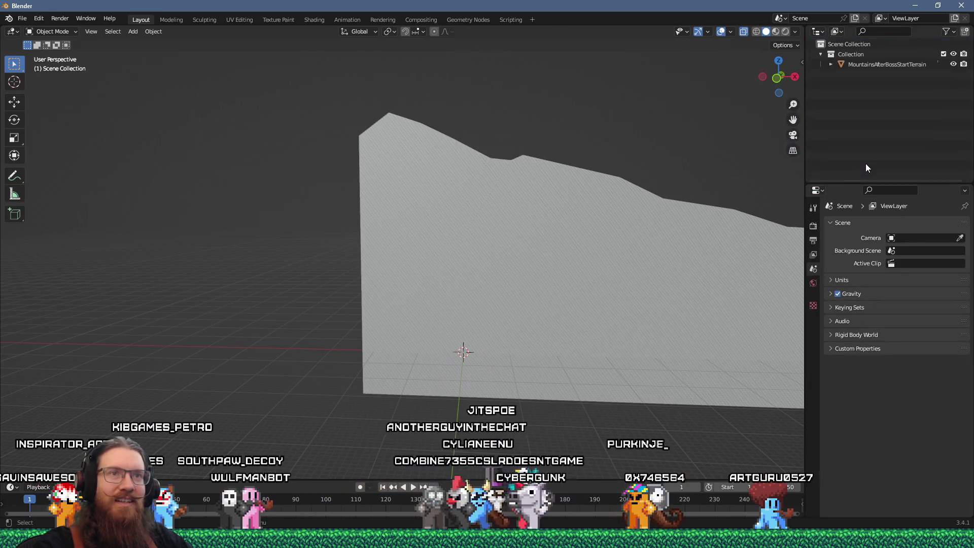
left_click(831, 64)
Step: Enter Edit Mode on the terrain and add a centred loop cut along the slab top
mouse_move(623, 110)
left_mouse_down()
mouse_move(632, 136)
mouse_move(692, 159)
mouse_move(532, 185)
mouse_move(537, 239)
mouse_move(500, 239)
left_mouse_up()
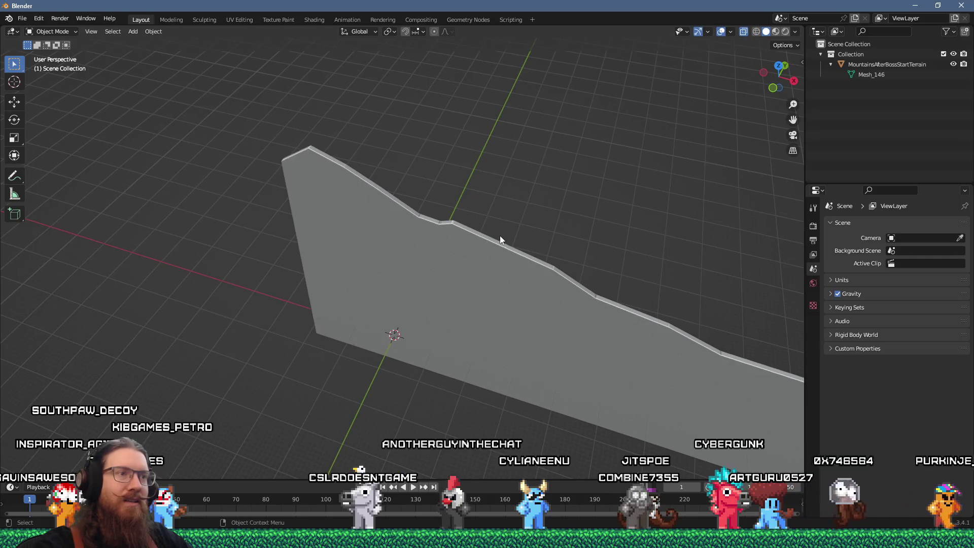
left_click(507, 246)
key("Tab")
scroll(479, 232, "up", 3)
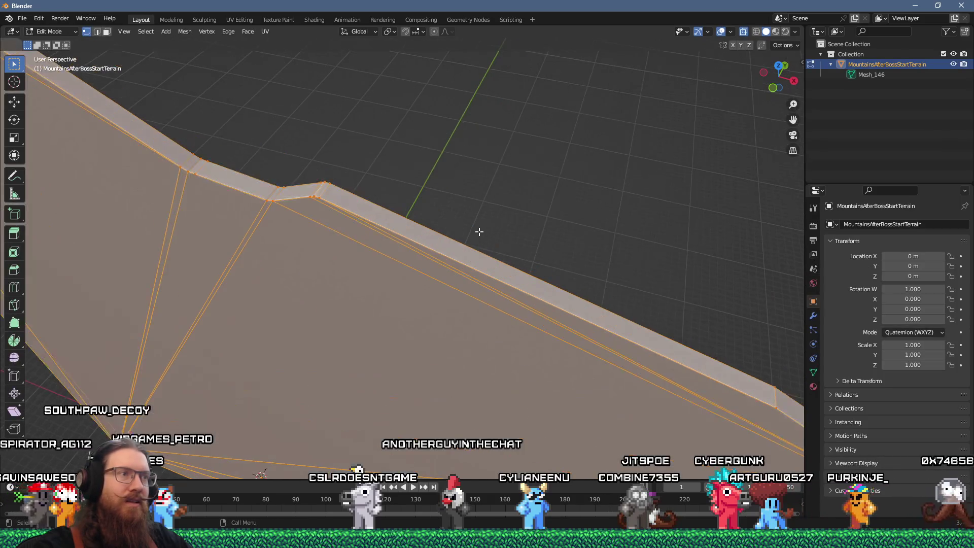
left_click(323, 193)
right_click(323, 193)
Step: Adjust the new loop with shrink/fatten, then select the entire terrain mesh
left_click_drag(350, 200, 402, 211)
right_click(355, 197)
mouse_move(473, 155)
left_mouse_down()
mouse_move(519, 135)
mouse_move(458, 182)
left_mouse_up()
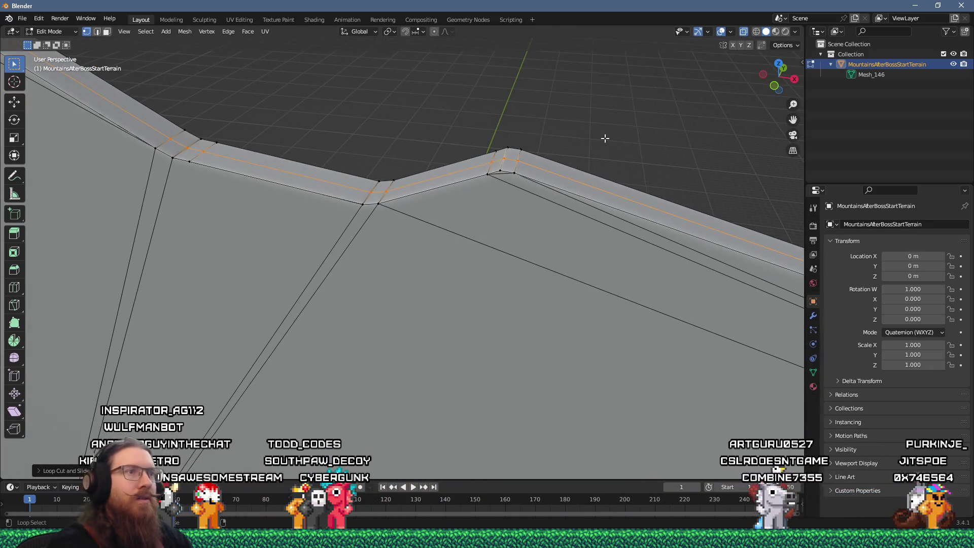
mouse_move(608, 136)
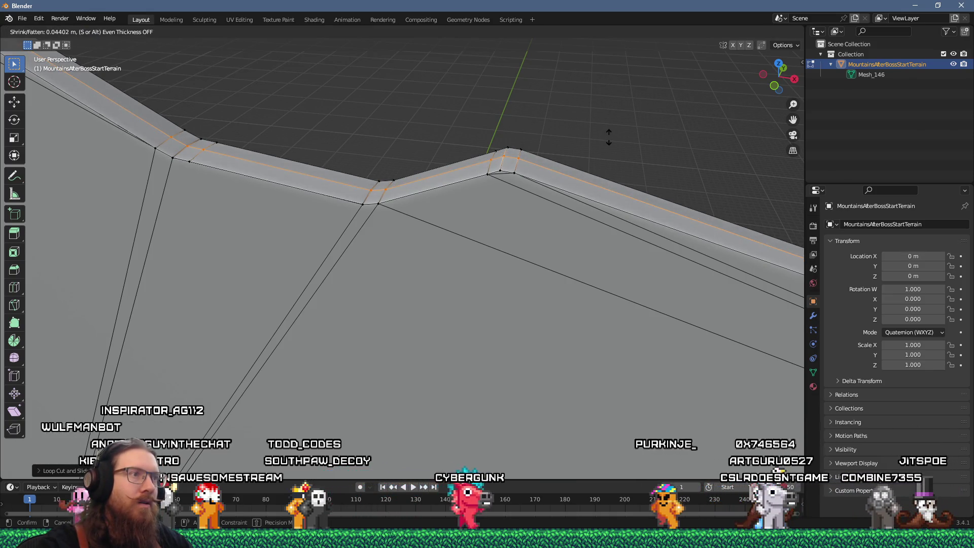
left_click(608, 136)
scroll(539, 136, "up", 5)
left_click_drag(539, 136, 602, 139)
scroll(591, 139, "down", 3)
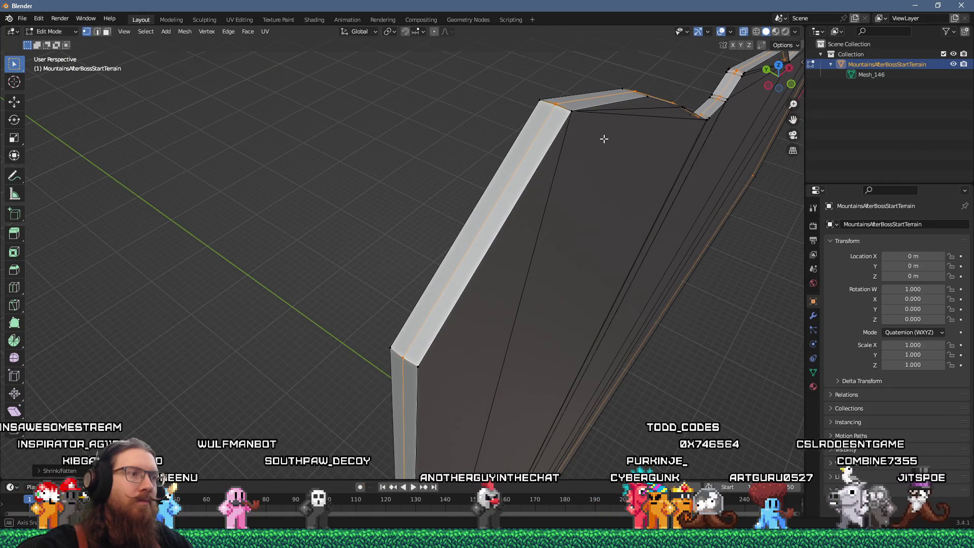
scroll(571, 108, "up", 5)
scroll(563, 94, "down", 3)
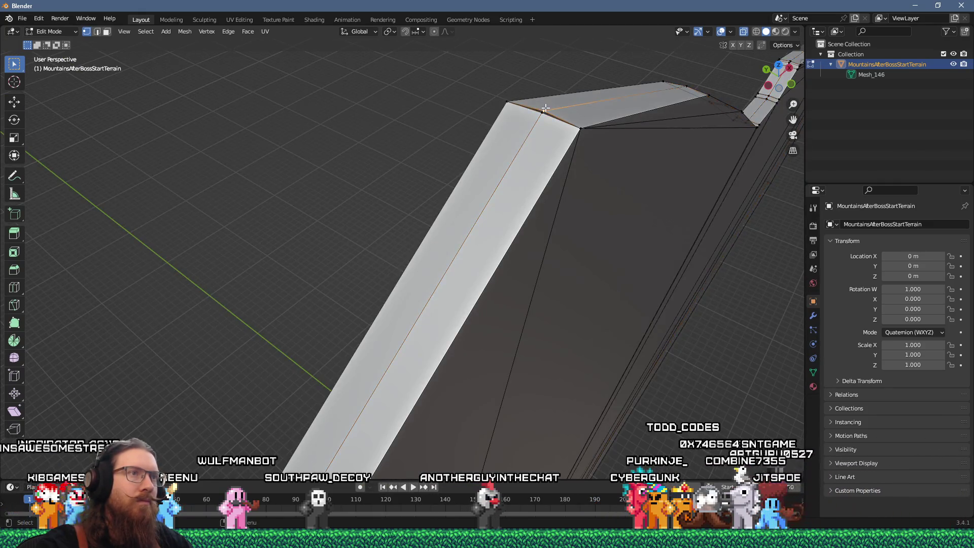
left_click_drag(579, 104, 564, 112)
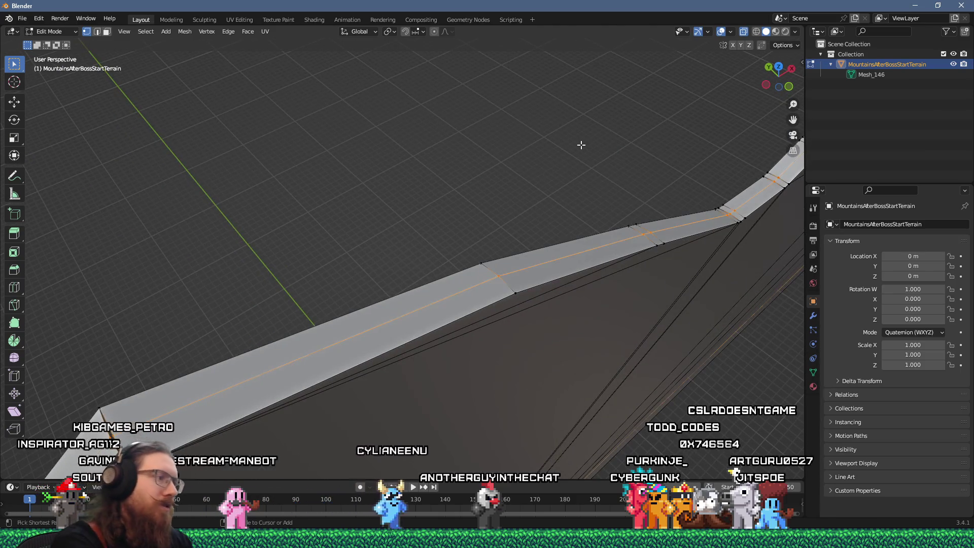
key("a")
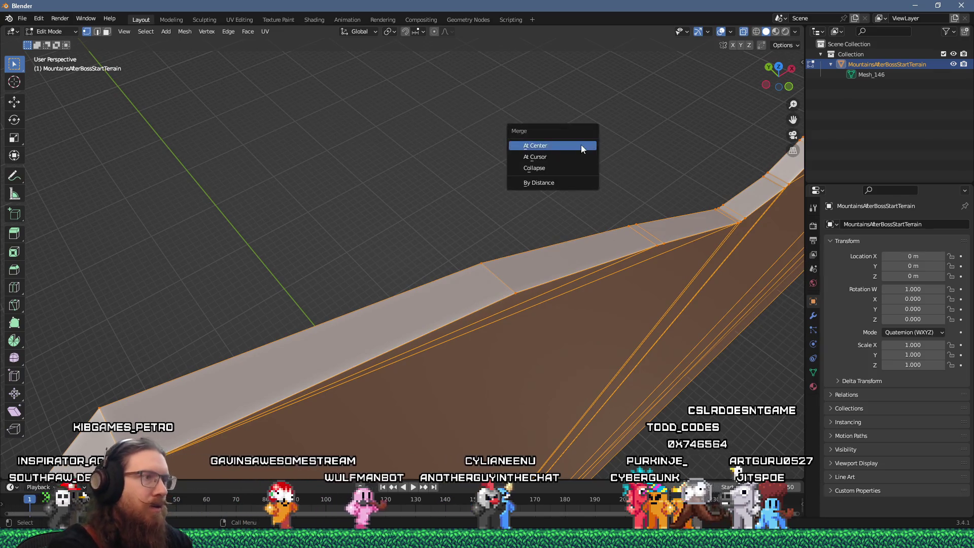
Step: Merge 56 duplicate vertices by distance and add a centred lengthwise loop along the ridge
left_click(578, 183)
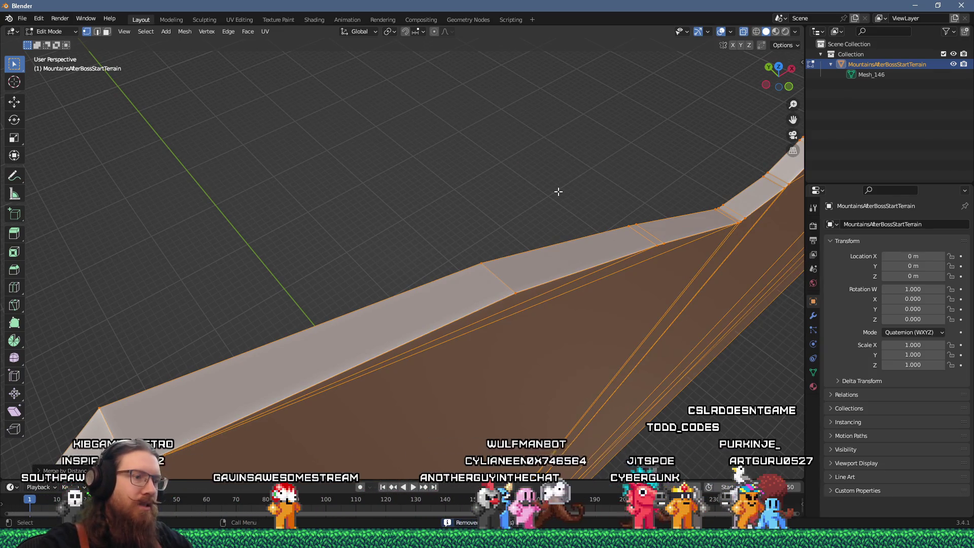
key("ctrl+r")
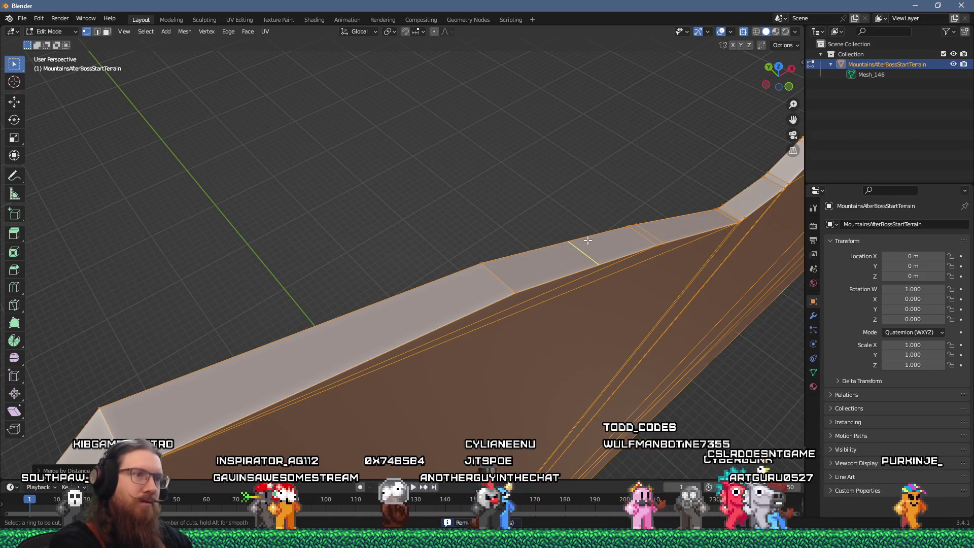
left_click(652, 233)
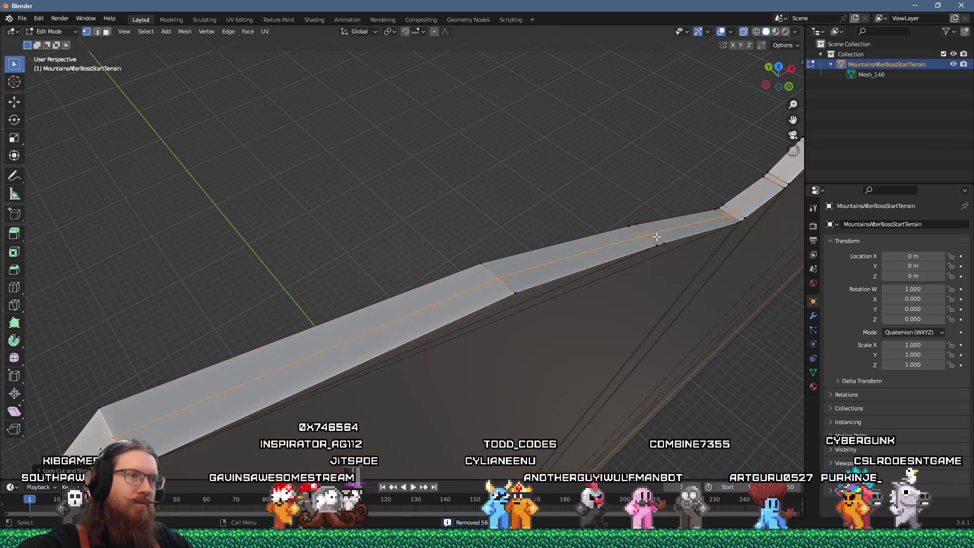
right_click(701, 231)
key("alt+s")
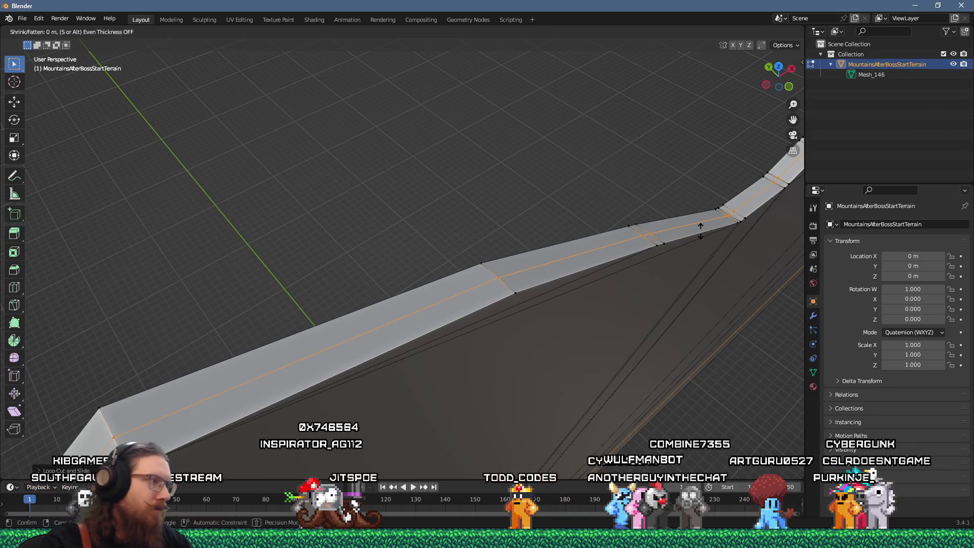
mouse_move(702, 231)
left_mouse_down()
mouse_move(674, 231)
mouse_move(619, 152)
mouse_move(583, 203)
mouse_move(552, 212)
mouse_move(502, 143)
mouse_move(637, 272)
mouse_move(631, 265)
left_mouse_up()
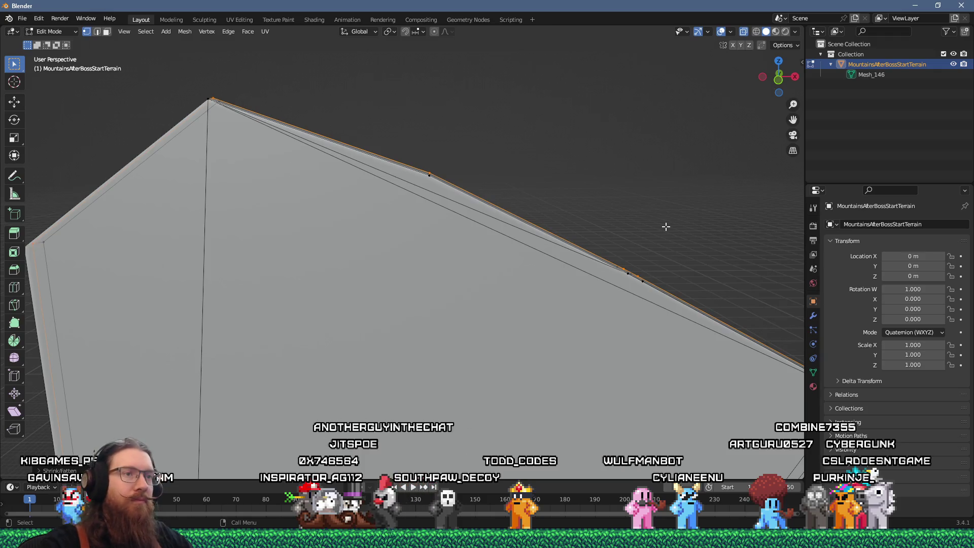
Step: Extrude the selected ridge edge along global Y and apply a shrink/fatten offset
left_click_drag(653, 225, 595, 247)
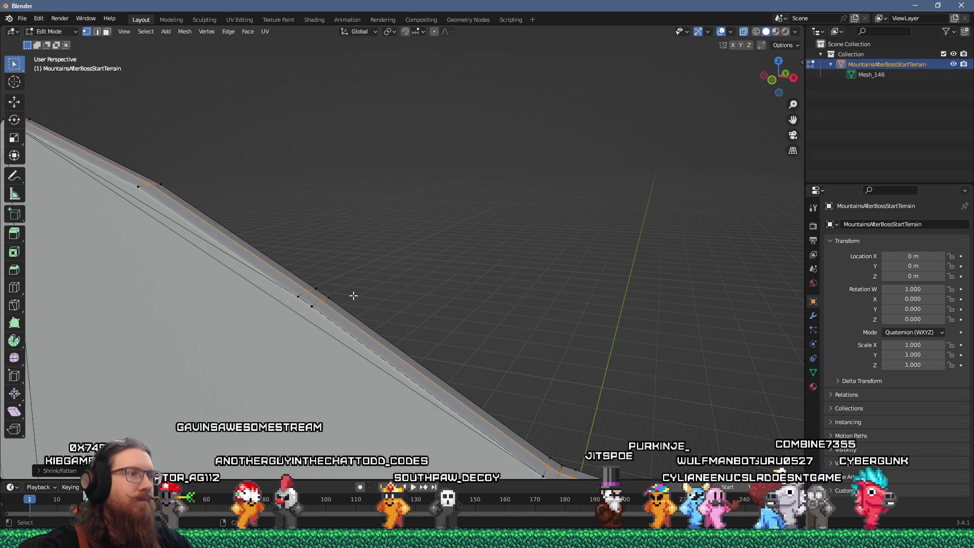
key("e")
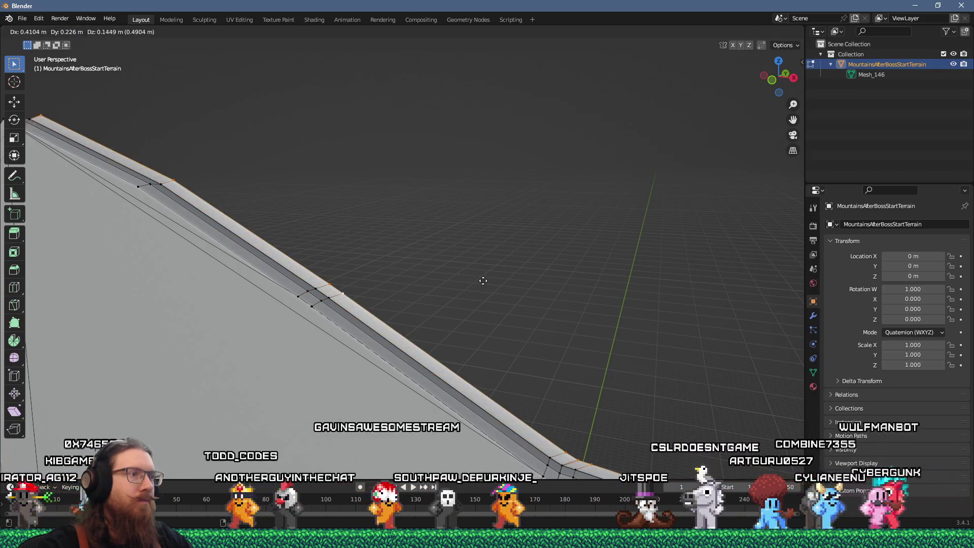
key("y")
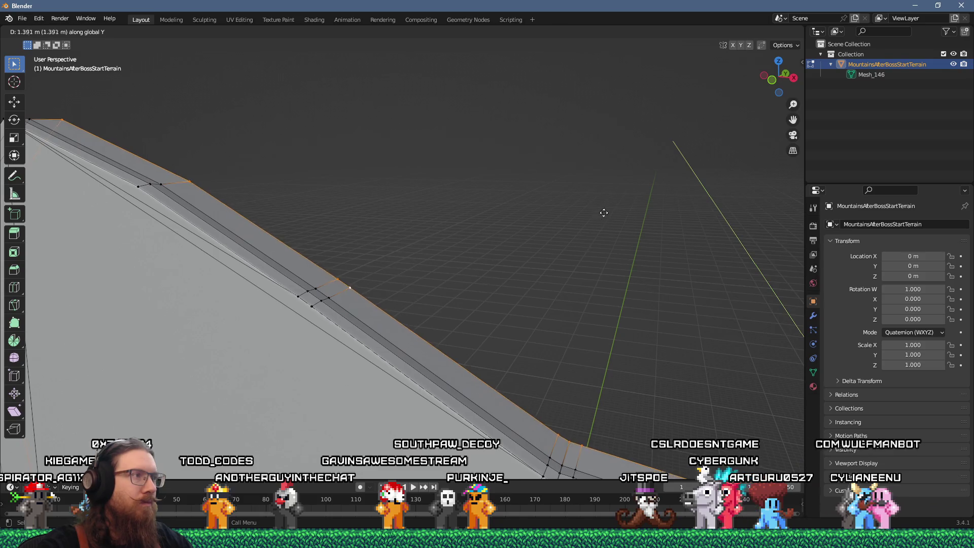
left_click(639, 144)
key("KP_Decimal")
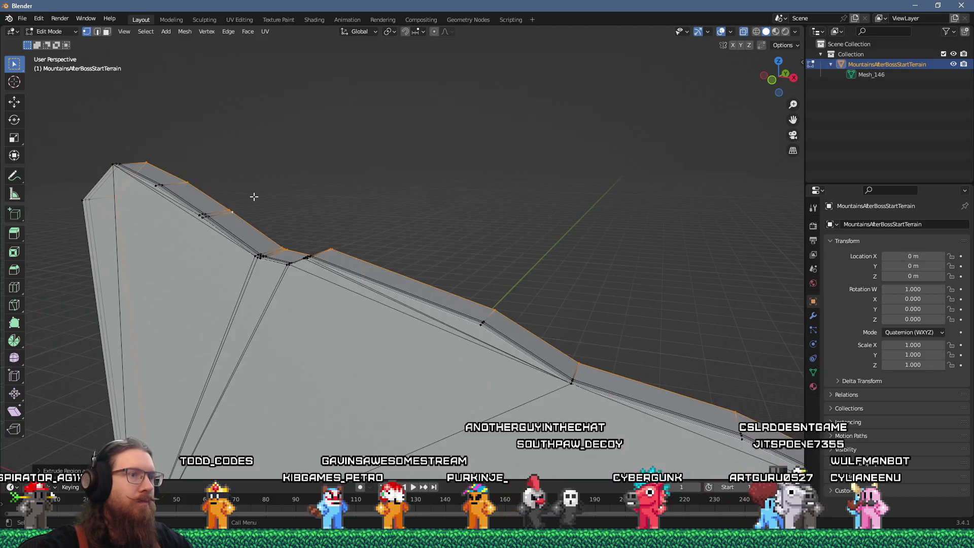
scroll(252, 197, "up", 3)
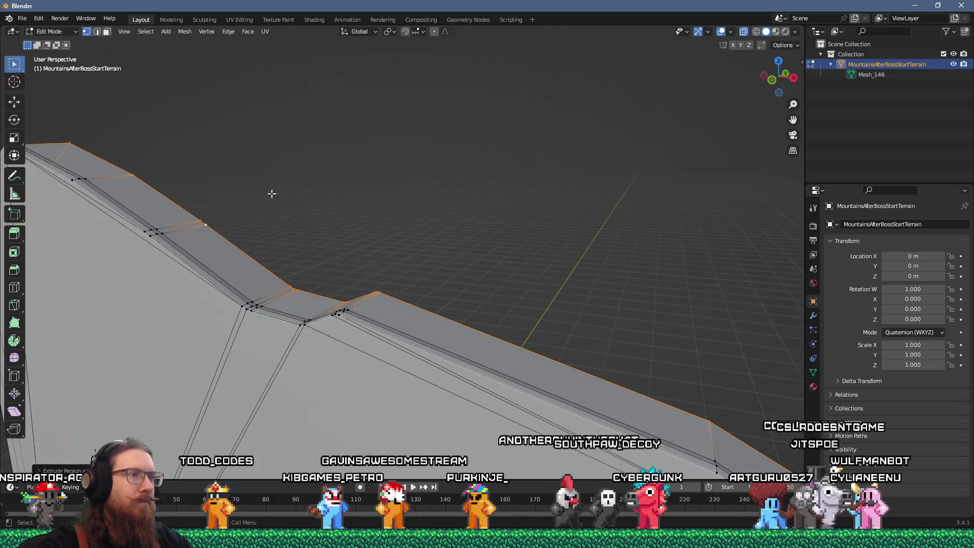
left_click(397, 207)
Step: Extrude the edge strip twice more, constraining the last extrusion to Y
key("e")
left_click(435, 185)
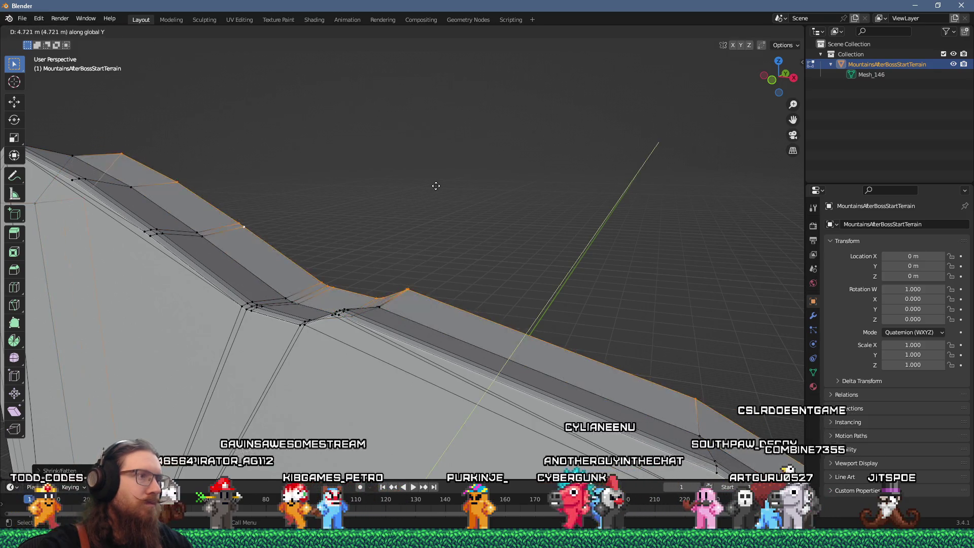
mouse_move(468, 180)
left_mouse_down()
mouse_move(489, 213)
mouse_move(504, 213)
left_mouse_up()
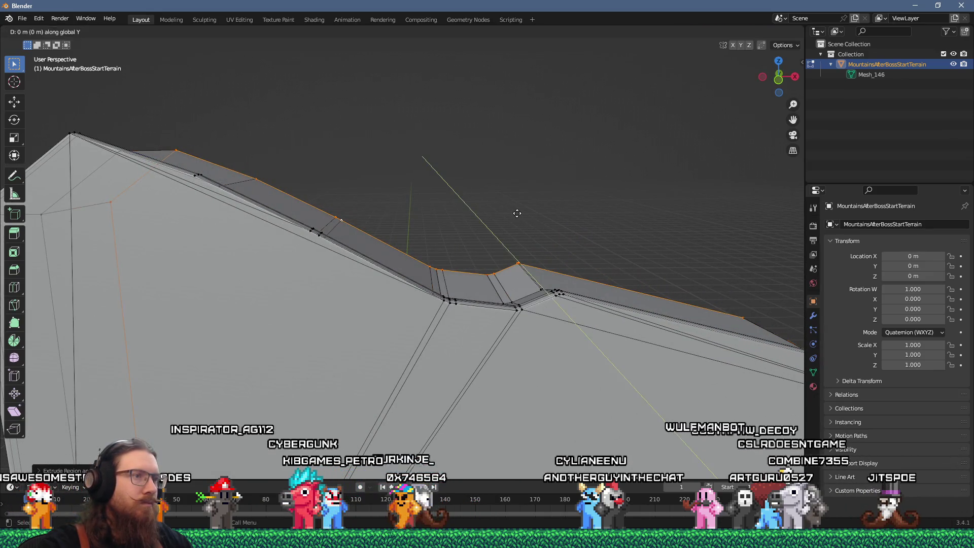
key("e")
key("y")
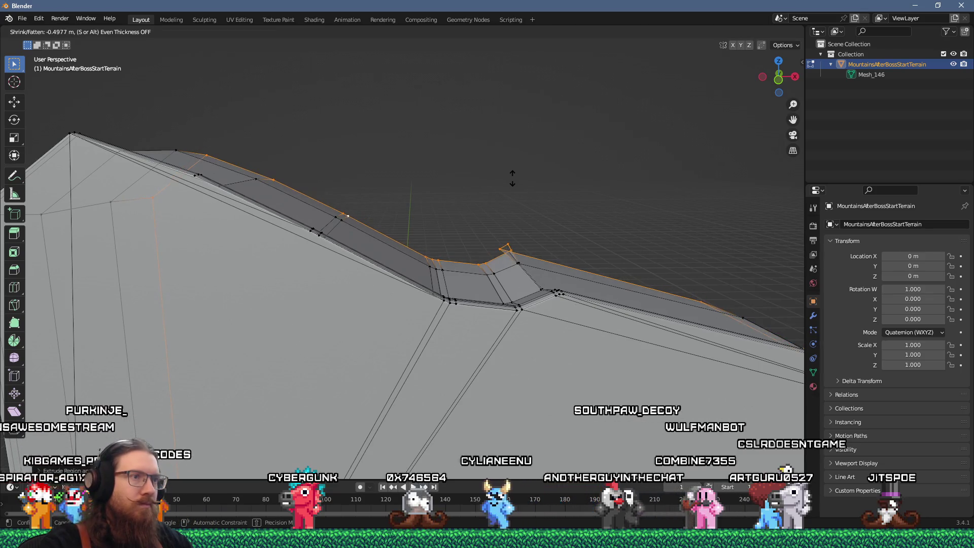
scroll(518, 203, "up", 3)
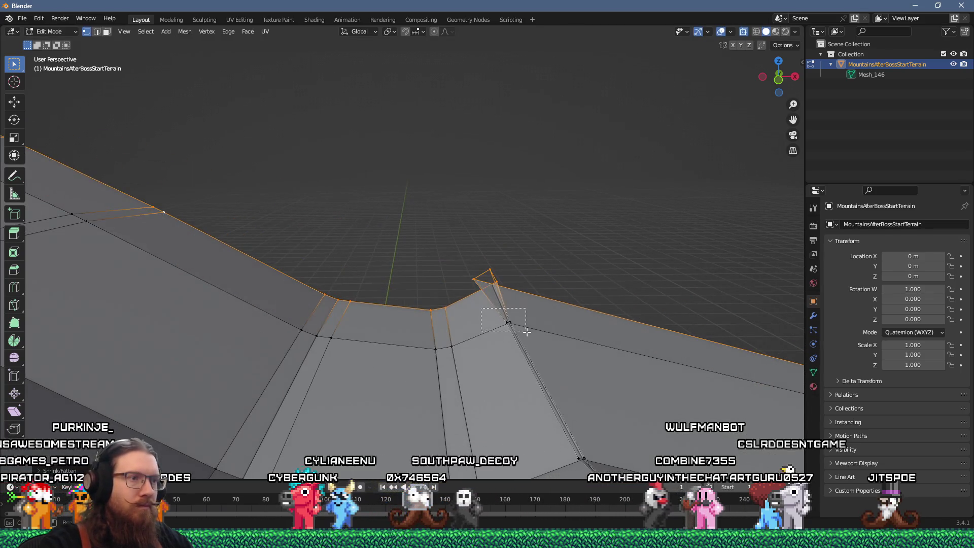
Step: Merge the first stray vertex groups into single points, undoing one unwanted merge
key("m")
left_click(526, 333)
key("m")
left_click(516, 300)
key("m")
left_click(507, 289)
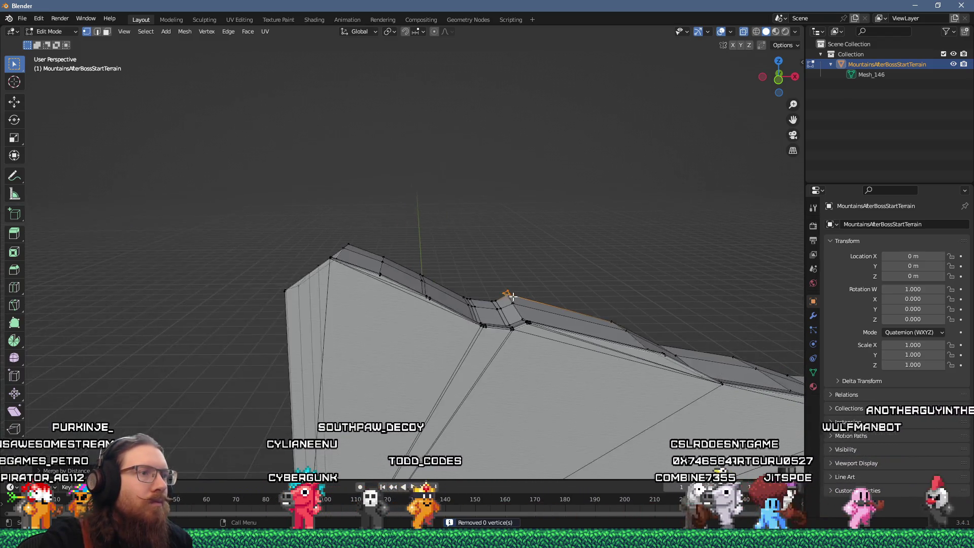
key("ctrl+z")
key("m")
left_click(498, 263)
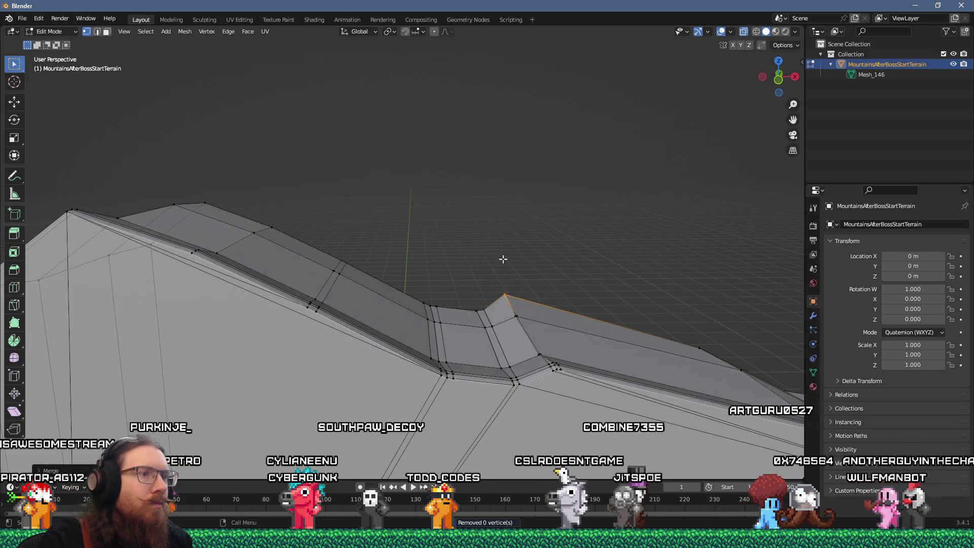
Step: Merge the remaining stray vertex pairs at their centres so the ridge top runs smoothly
scroll(497, 338, "up", 4)
key("m")
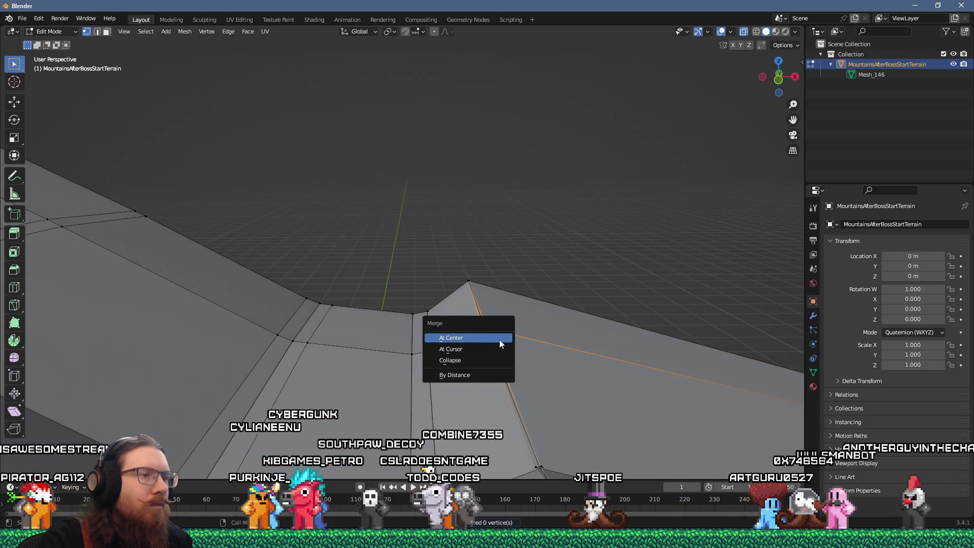
left_click(499, 339)
scroll(525, 381, "down", 2)
key("m")
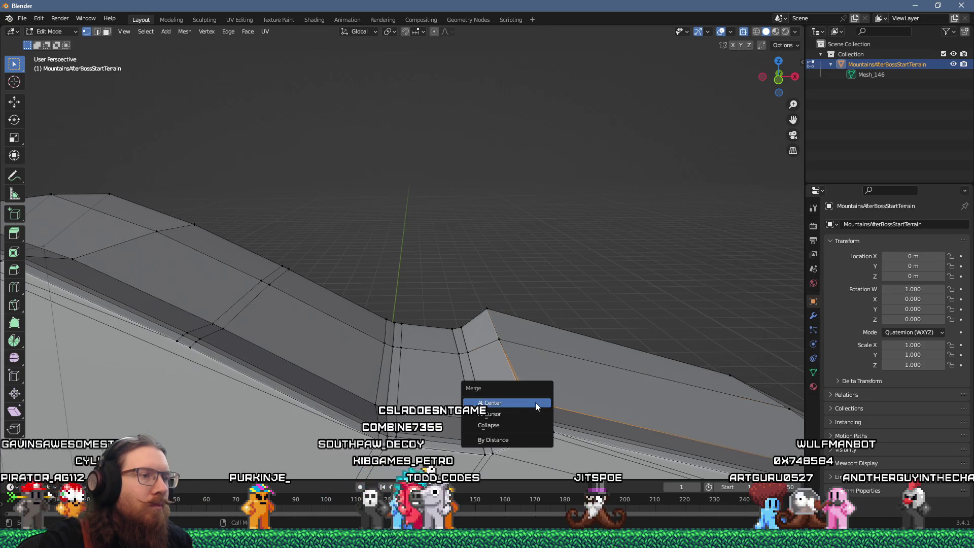
left_click(535, 403)
mouse_move(497, 363)
left_mouse_down()
mouse_move(522, 326)
mouse_move(383, 221)
mouse_move(482, 246)
mouse_move(538, 213)
mouse_move(457, 238)
mouse_move(354, 233)
left_mouse_up()
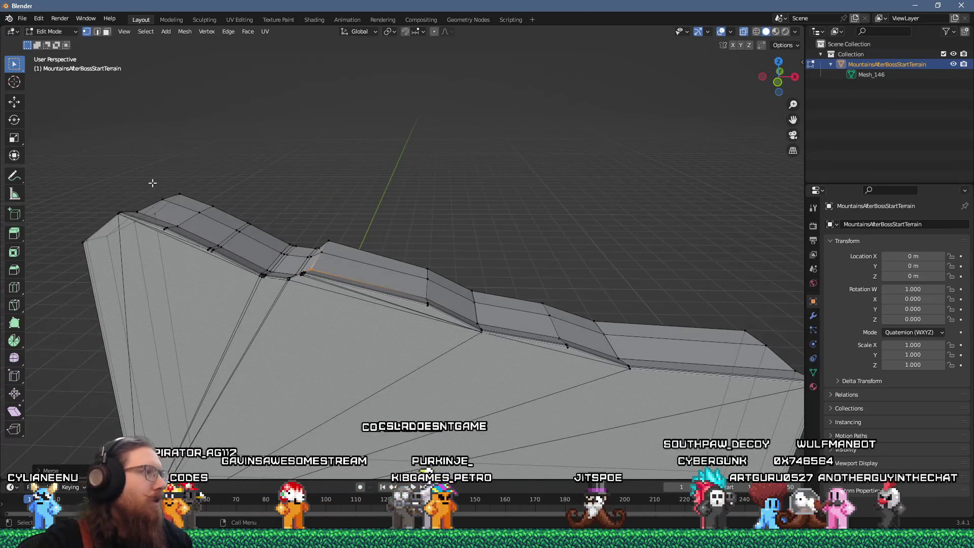
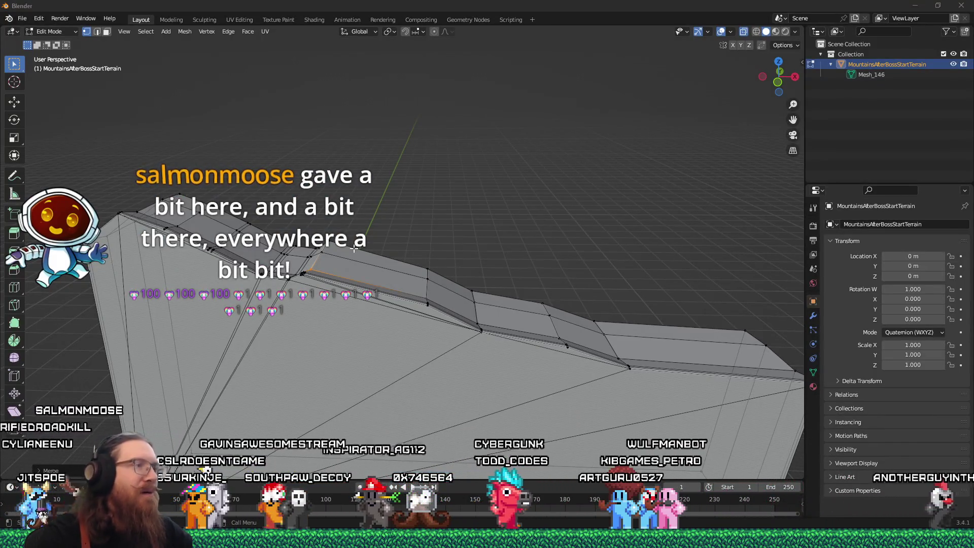
Step: Raise a vertex on the terrain's long side face, then pick the next vertices along it
scroll(304, 277, "up", 3)
mouse_move(304, 278)
left_mouse_down()
mouse_move(413, 289)
mouse_move(380, 298)
mouse_move(355, 337)
mouse_move(299, 337)
mouse_move(337, 226)
mouse_move(369, 216)
left_mouse_up()
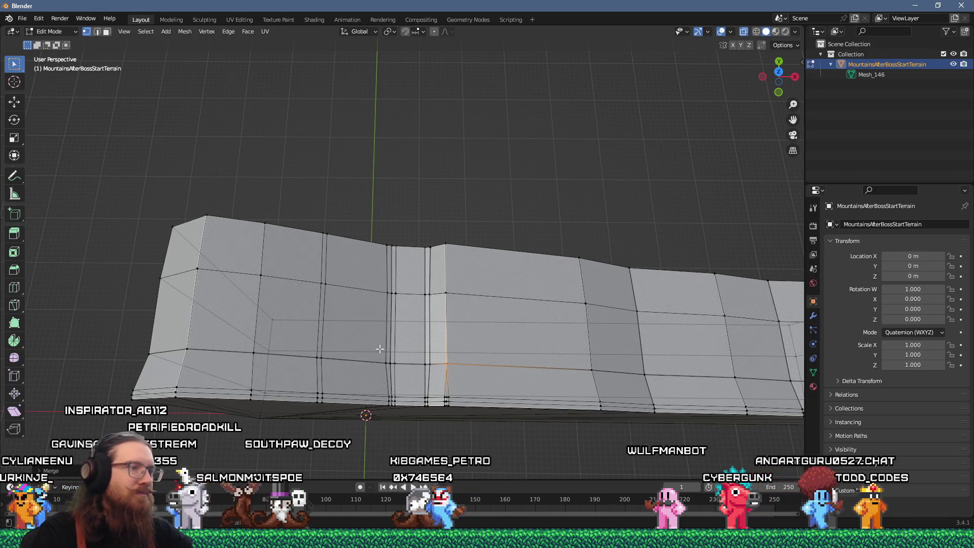
scroll(369, 216, "up", 2)
left_click(395, 366)
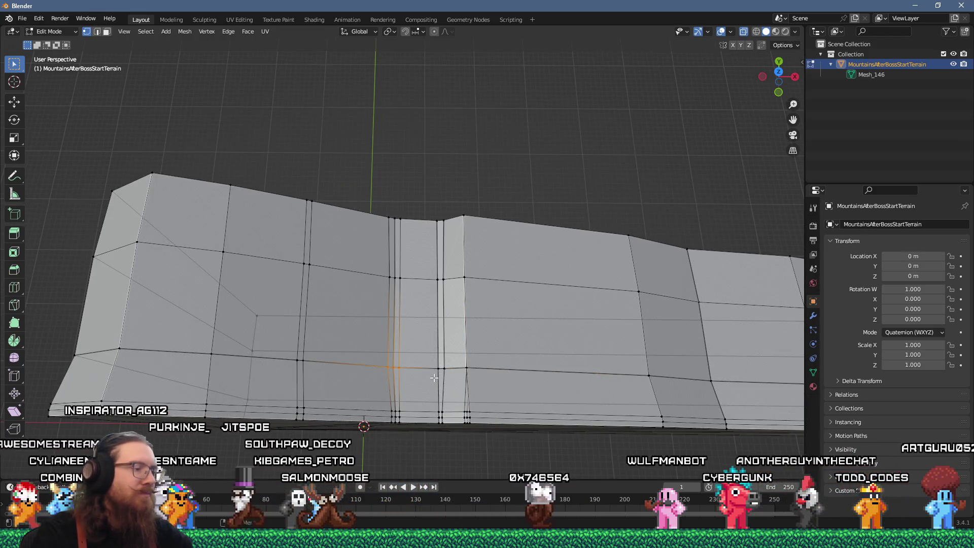
key("g")
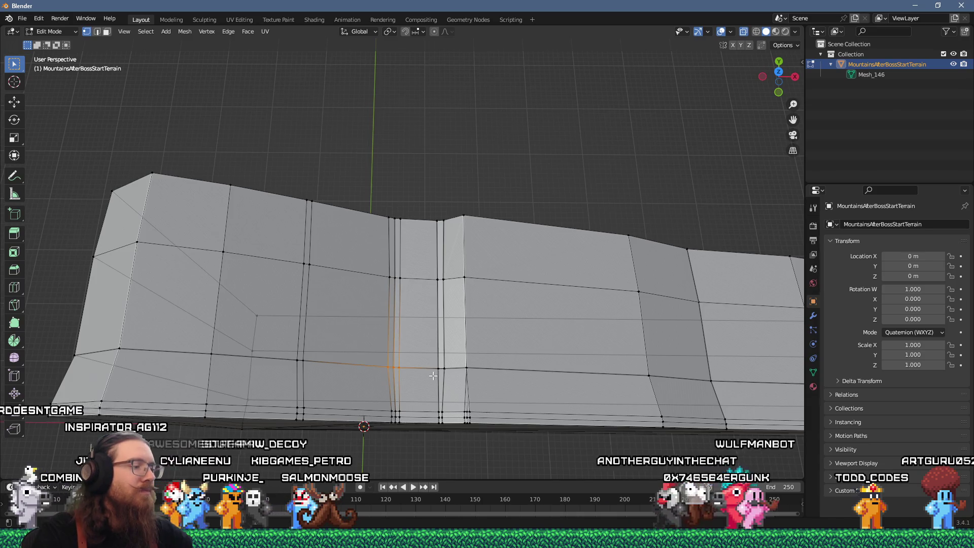
left_click(429, 345)
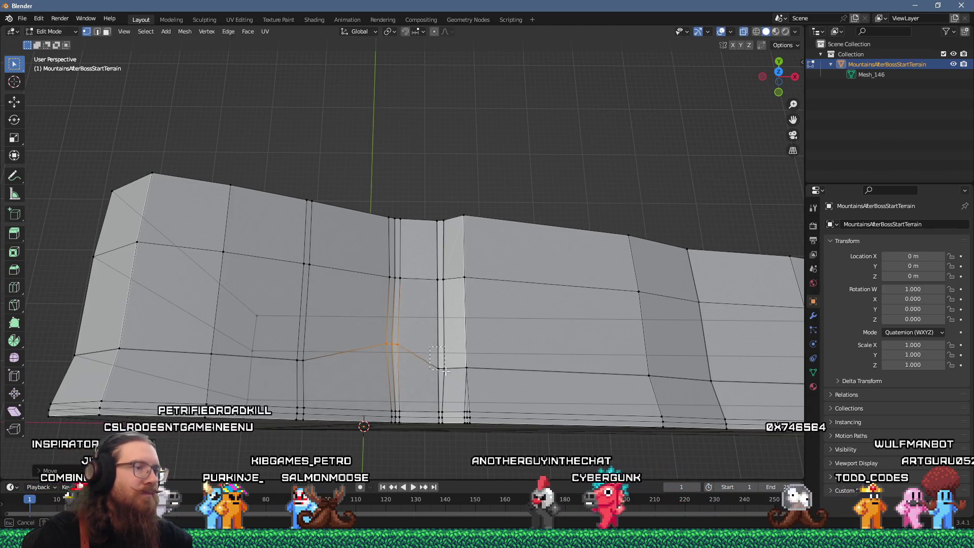
left_click(466, 367)
left_click(294, 357)
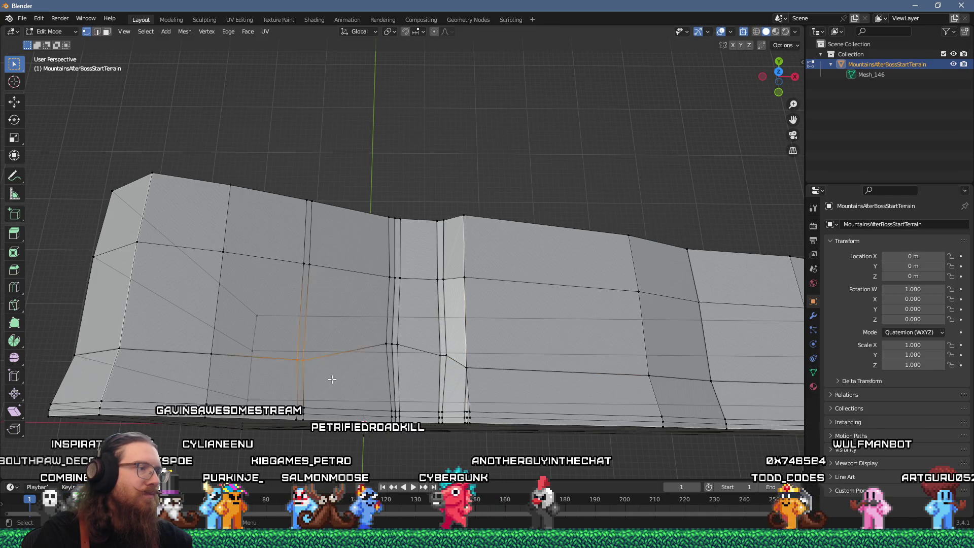
mouse_move(261, 373)
left_mouse_down()
mouse_move(278, 319)
mouse_move(307, 307)
left_mouse_up()
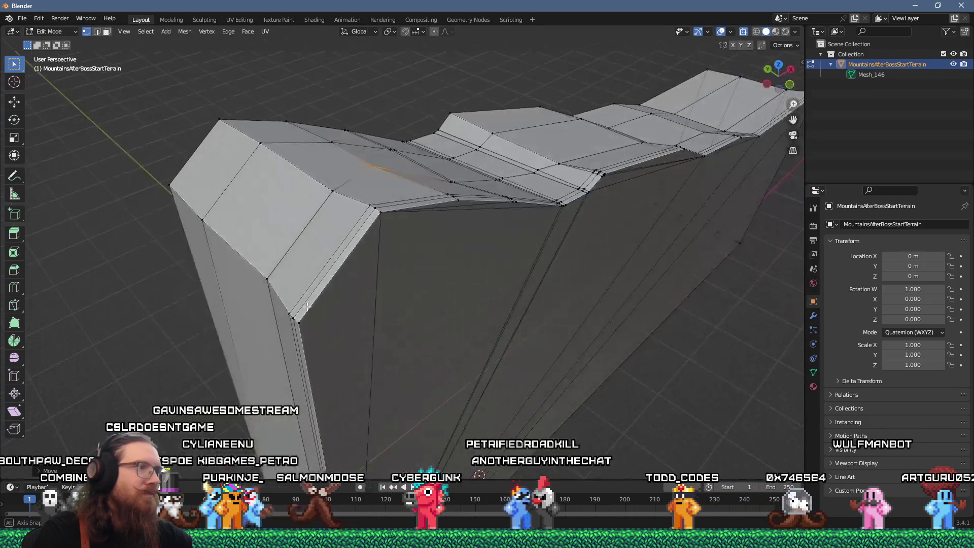
Step: Bevel the crest-step edges with Ctrl+B into a narrow chamfered strip along the ridge
left_click(326, 199)
left_click_drag(327, 199, 247, 210)
mouse_move(425, 197)
left_mouse_down()
mouse_move(428, 244)
mouse_move(404, 230)
mouse_move(409, 252)
left_mouse_up()
mouse_move(387, 304)
left_mouse_down()
mouse_move(398, 307)
mouse_move(490, 203)
mouse_move(453, 274)
left_mouse_up()
scroll(436, 263, "up", 5)
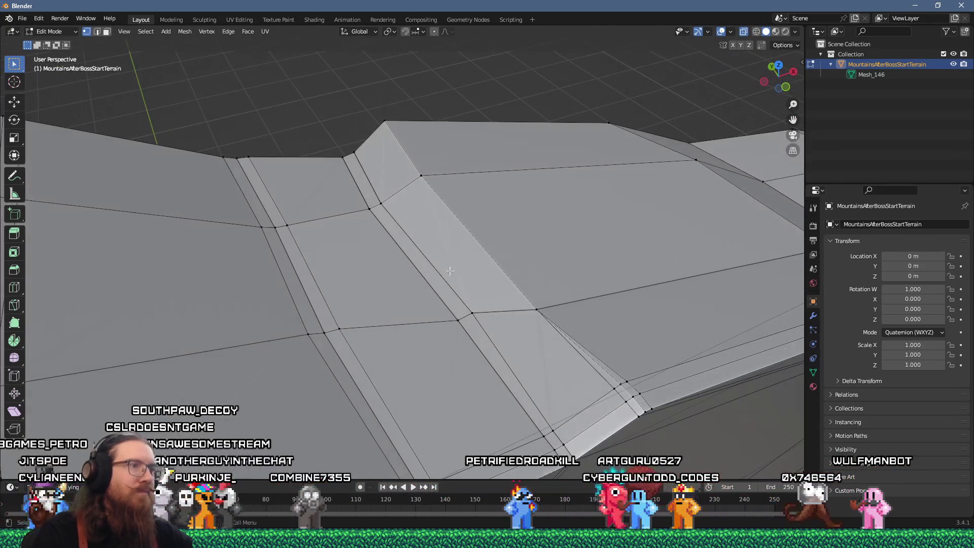
key("ctrl+b")
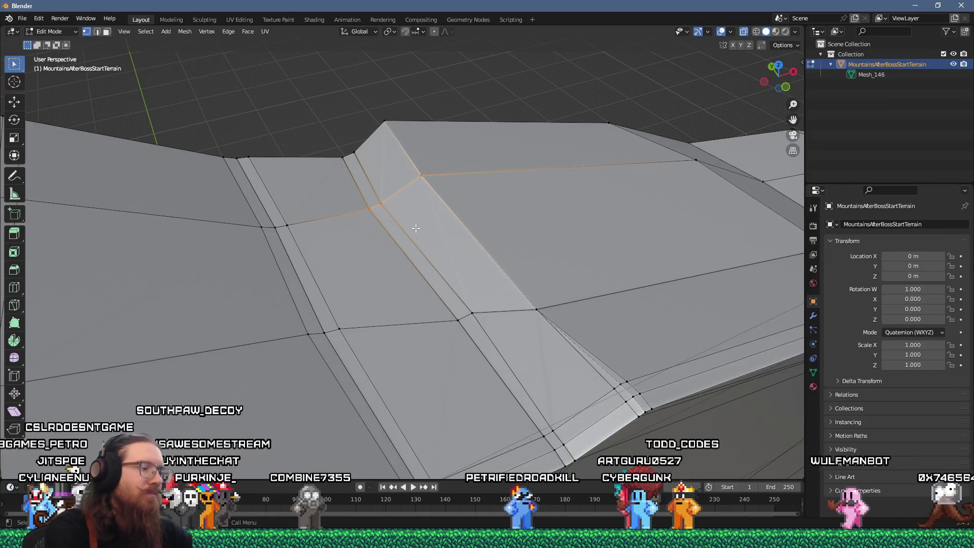
left_click(438, 222)
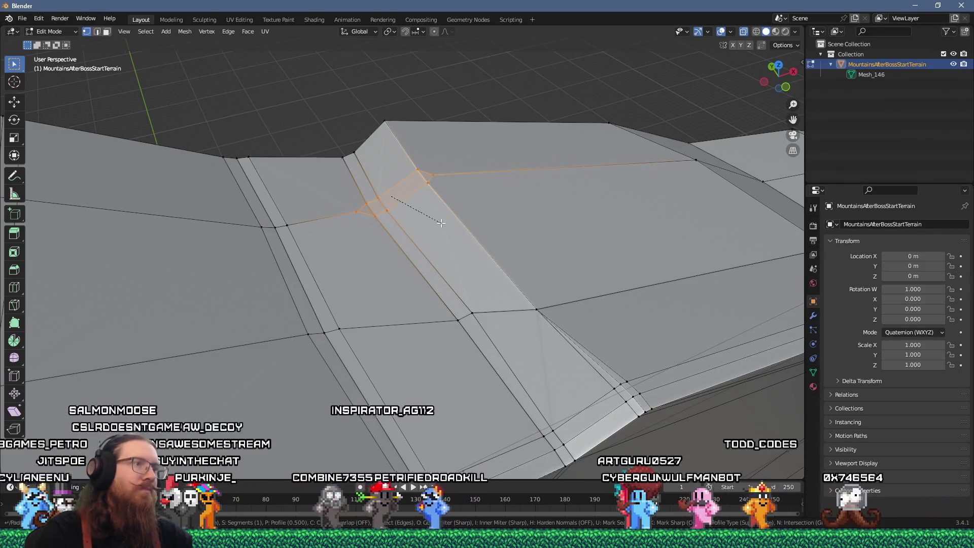
mouse_move(439, 222)
left_mouse_down()
mouse_move(387, 181)
mouse_move(495, 291)
left_mouse_up()
scroll(548, 242, "up", 3)
mouse_move(549, 242)
left_mouse_down()
mouse_move(463, 243)
mouse_move(565, 265)
mouse_move(487, 259)
mouse_move(502, 265)
left_mouse_up()
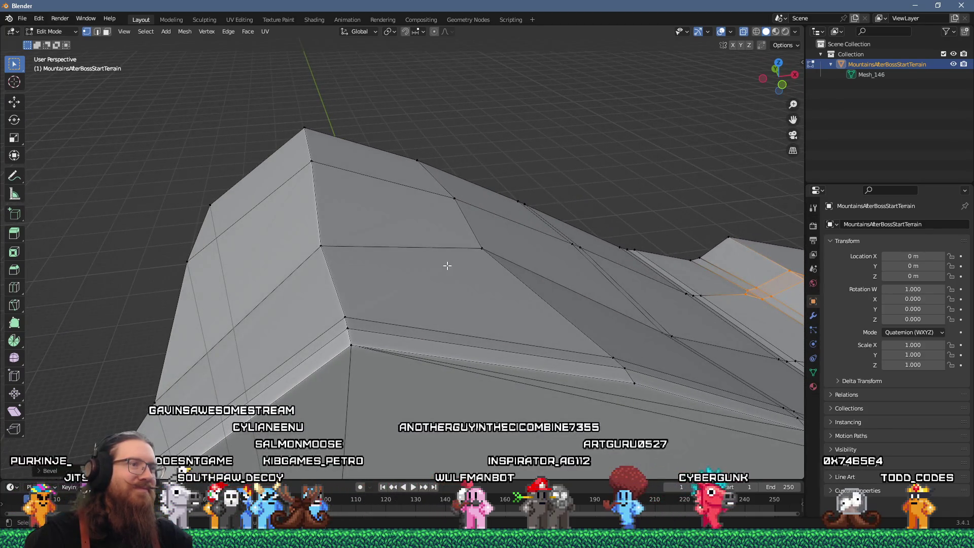
Step: Select all terrain geometry, apply Shade Smooth through F3 search, and return to Object Mode
key("a")
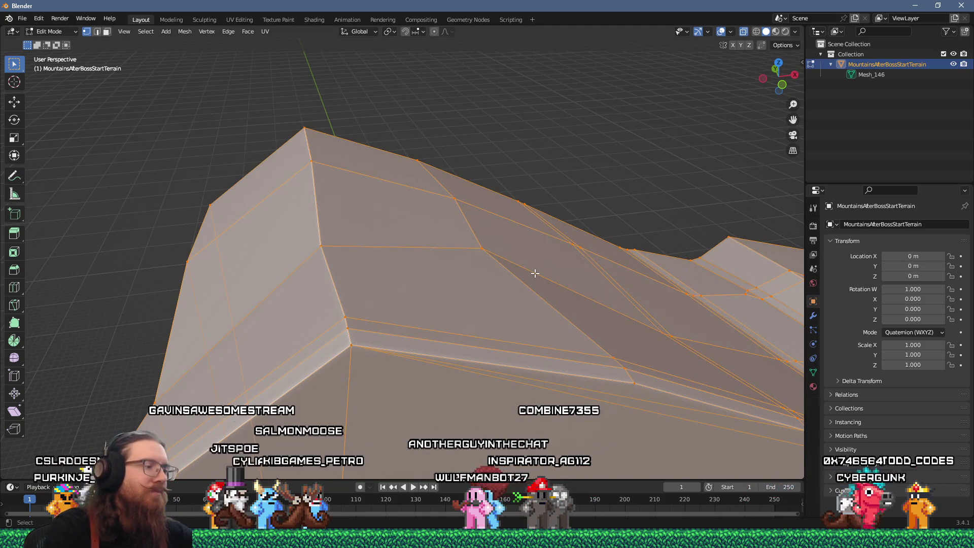
key("F3")
key("Return")
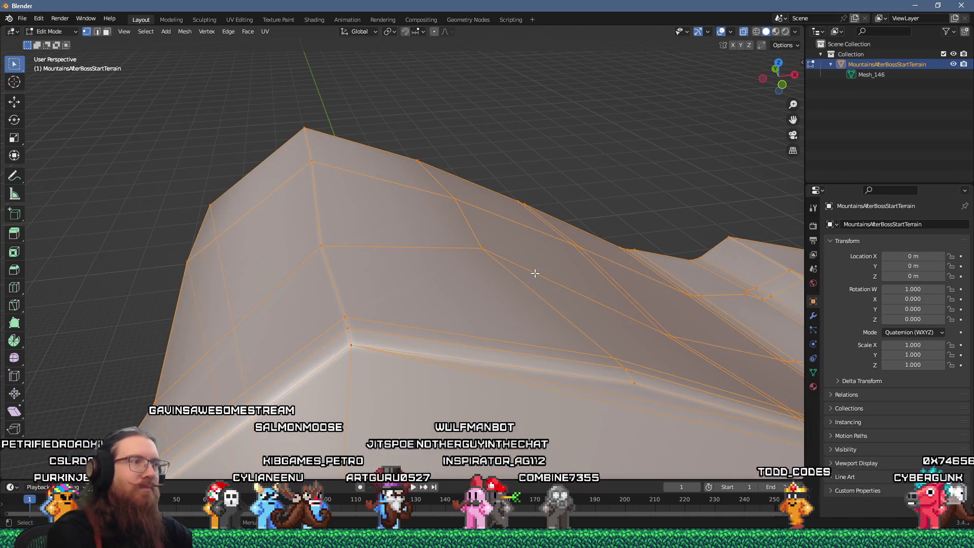
mouse_move(536, 248)
left_mouse_down()
mouse_move(596, 245)
mouse_move(546, 227)
mouse_move(637, 241)
mouse_move(632, 269)
mouse_move(689, 234)
mouse_move(583, 250)
mouse_move(528, 218)
mouse_move(309, 191)
mouse_move(433, 252)
mouse_move(543, 227)
mouse_move(527, 209)
mouse_move(448, 183)
mouse_move(483, 179)
mouse_move(472, 197)
left_mouse_up()
key("Tab")
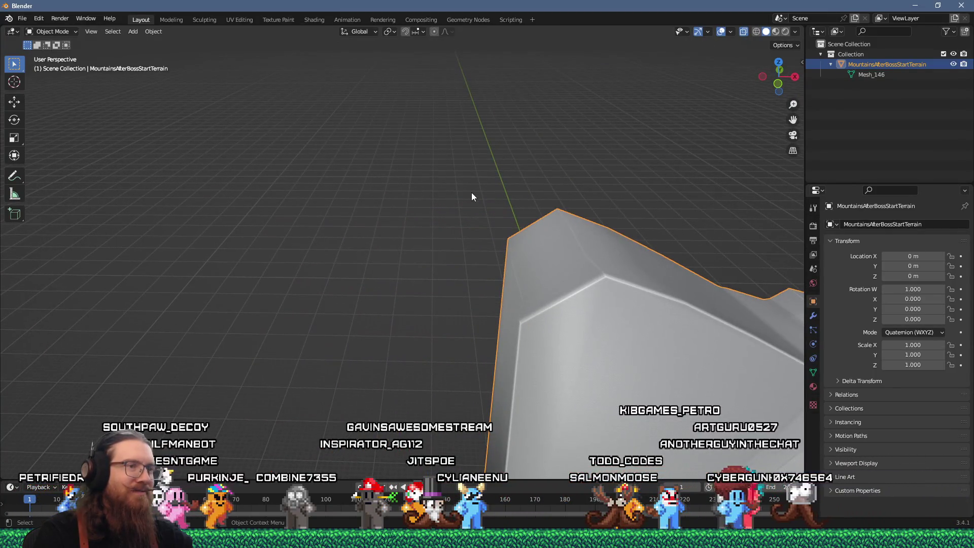
Step: Compare the mountain with the Godot level, then re-enter Edit Mode and box-select its left-end vertices
key("alt+Tab")
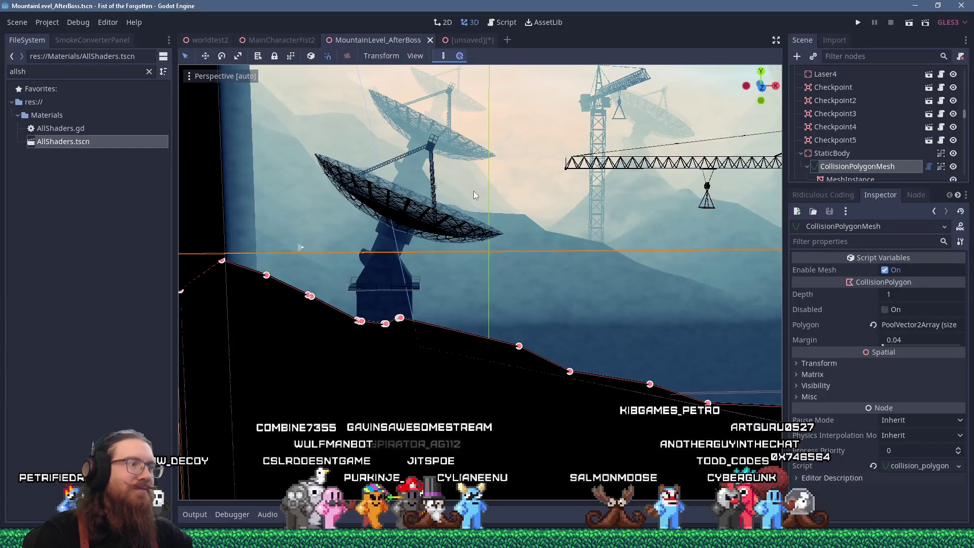
key("alt+Tab")
key("Tab")
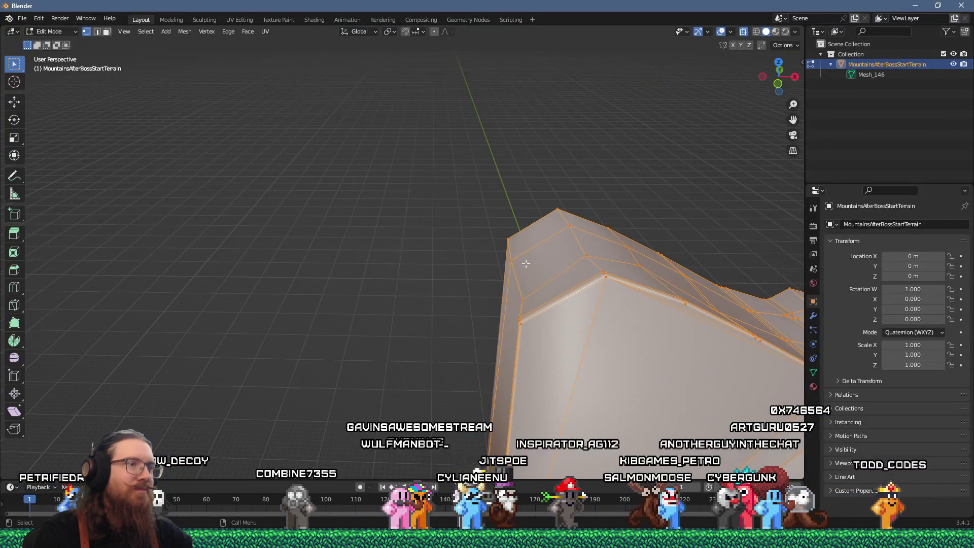
mouse_move(524, 327)
left_mouse_down()
mouse_move(536, 311)
mouse_move(528, 307)
left_mouse_up()
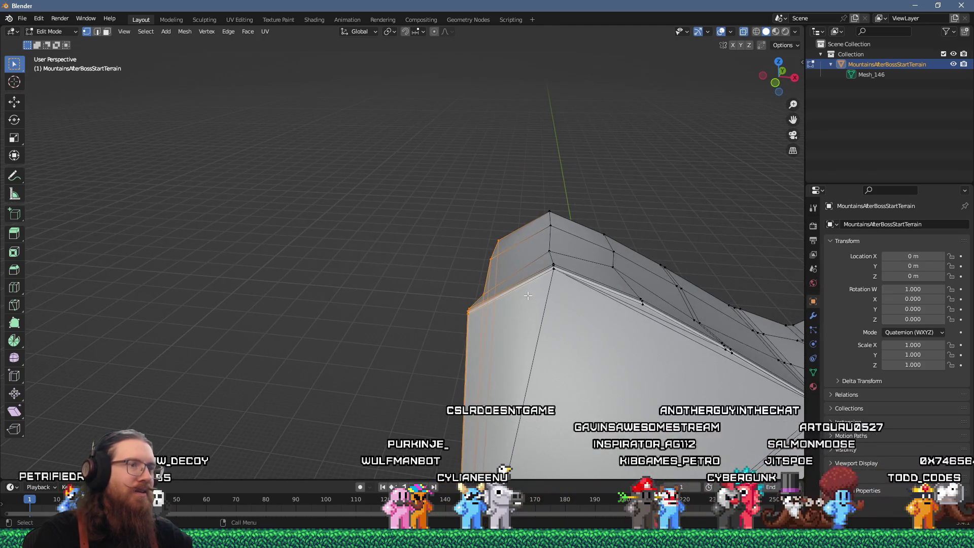
key("alt+Tab")
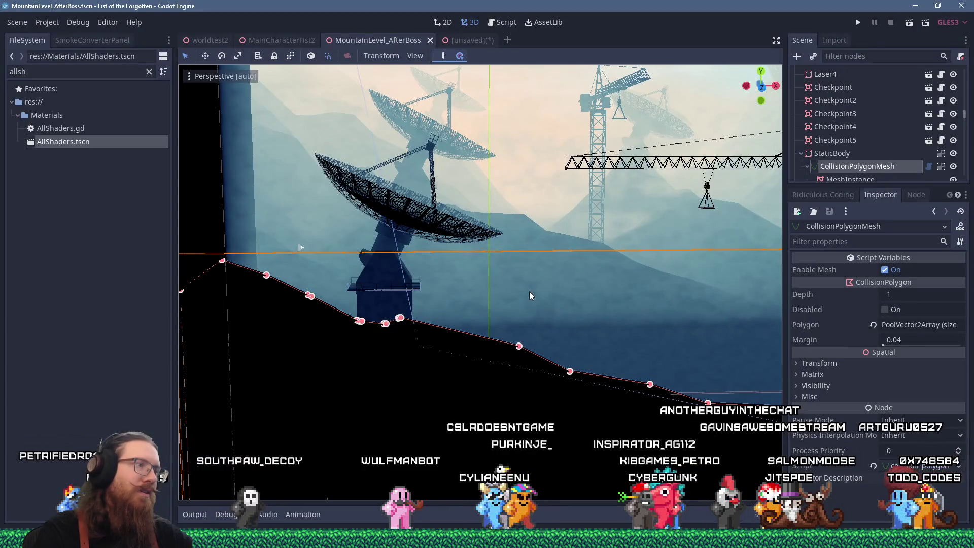
key("alt+Tab")
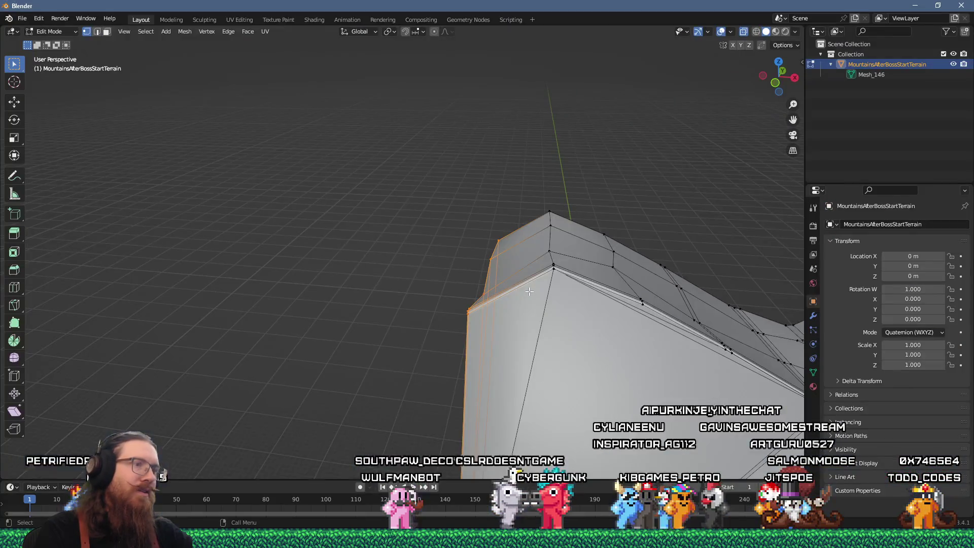
left_click_drag(529, 291, 504, 183)
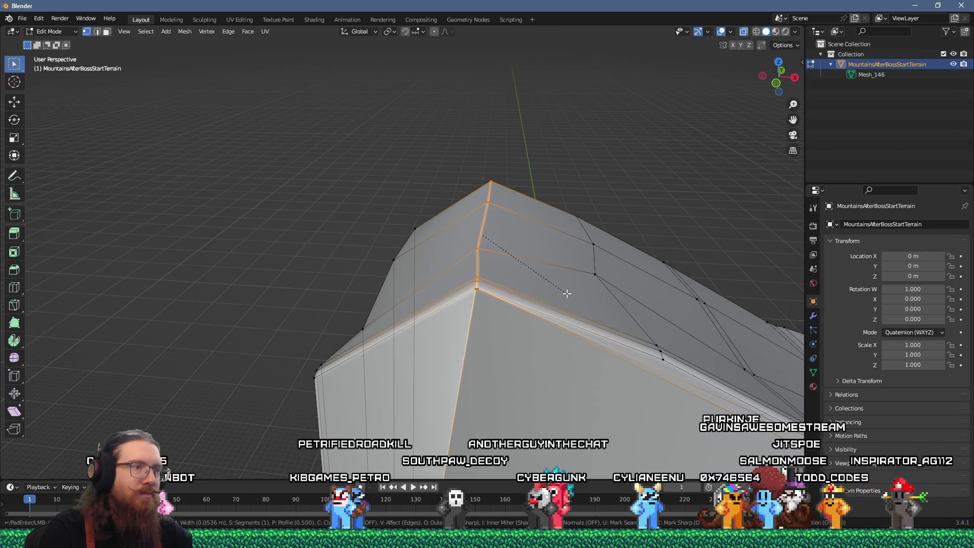
Step: Select the ridge vertices and confirm the bevel on the crest edges
mouse_move(567, 293)
left_mouse_down()
mouse_move(559, 269)
mouse_move(578, 252)
mouse_move(507, 228)
mouse_move(526, 274)
left_mouse_up()
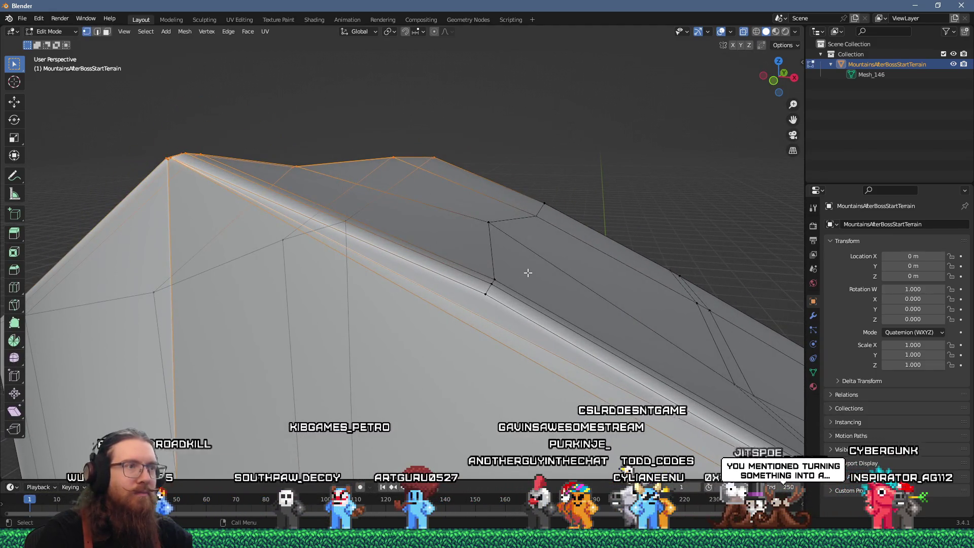
mouse_move(585, 168)
left_mouse_down()
mouse_move(522, 278)
mouse_move(479, 299)
left_mouse_up()
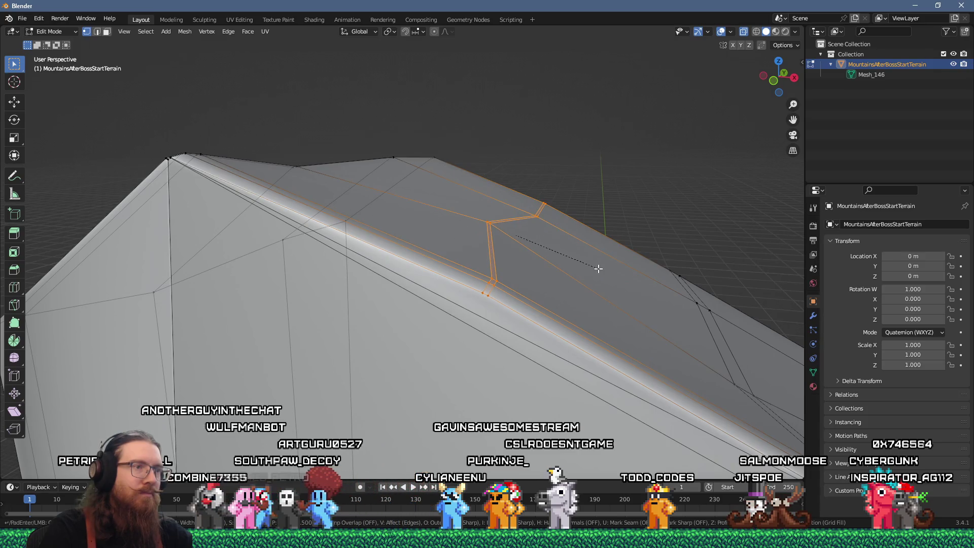
left_click(598, 269)
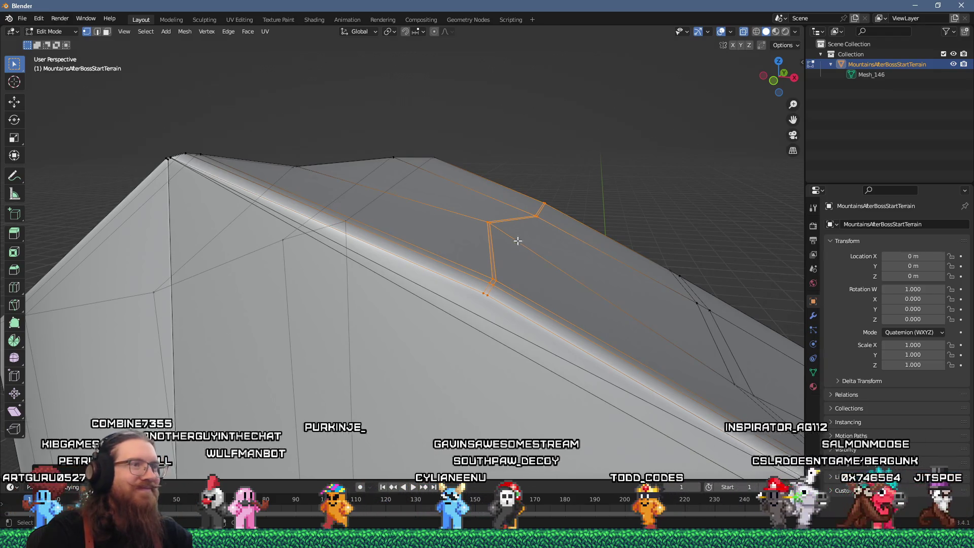
Step: Slide one bevelled ridge vertex further along the crest to form a sharper peak
left_click(487, 222)
key("g")
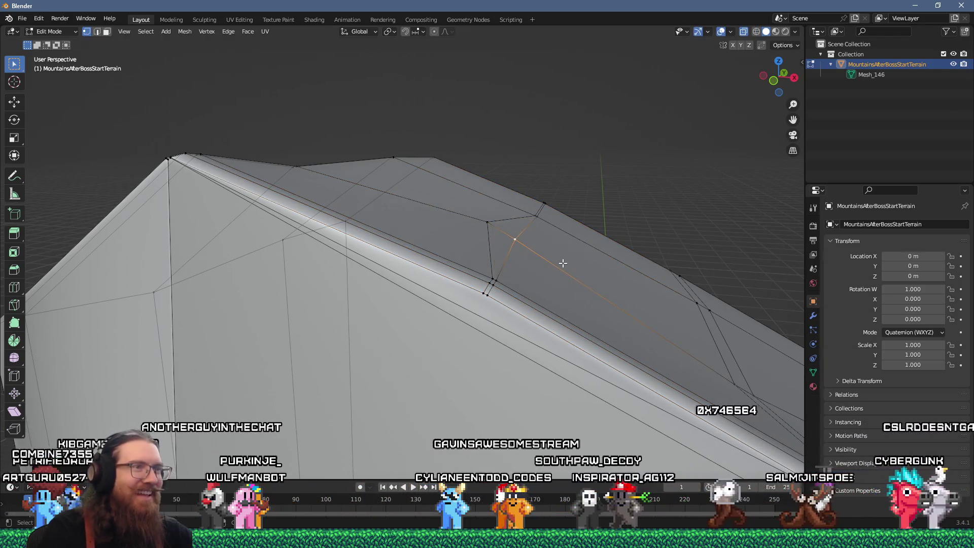
left_click(557, 212)
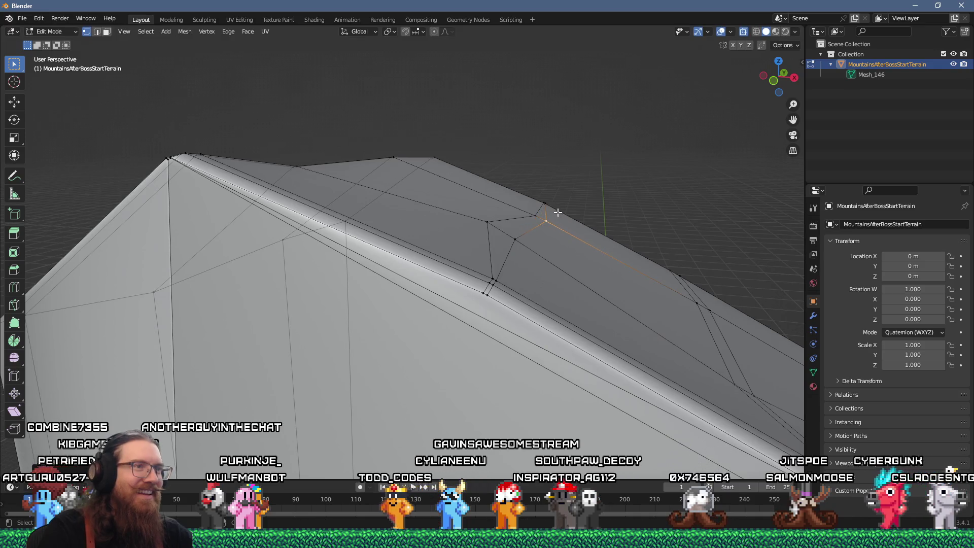
left_click(588, 226)
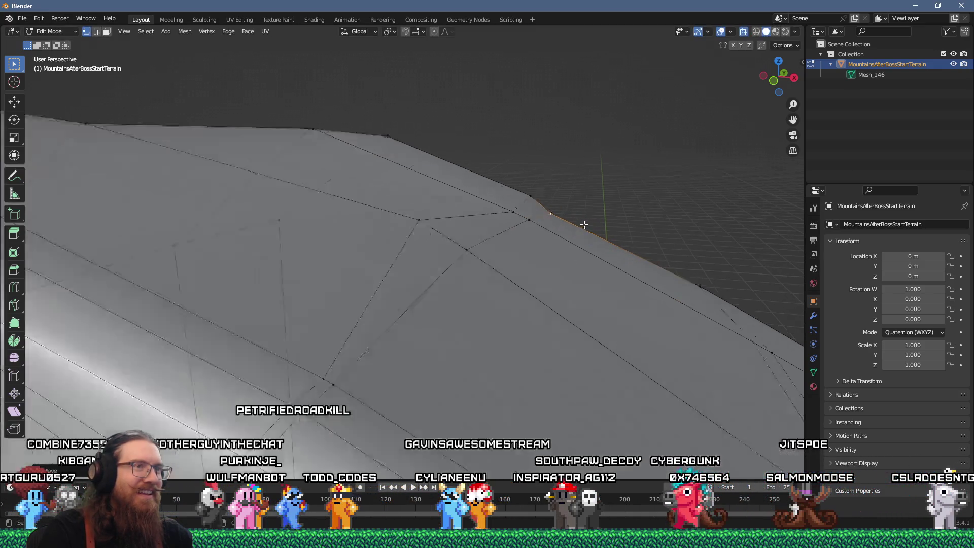
scroll(583, 224, "up", 3)
scroll(550, 241, "down", 3)
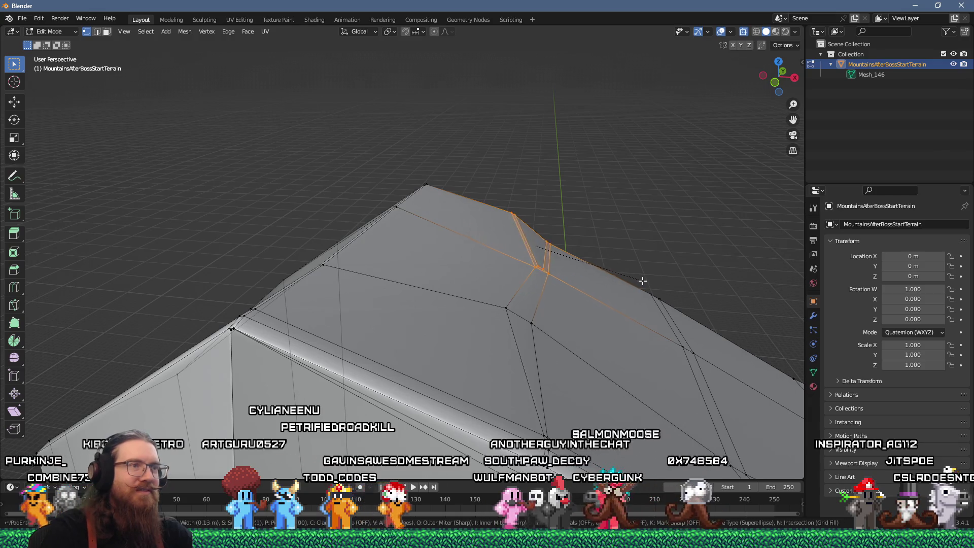
Step: Box-select the bevel's corner vertex and orbit low to look along the crest notch
scroll(505, 260, "up", 3)
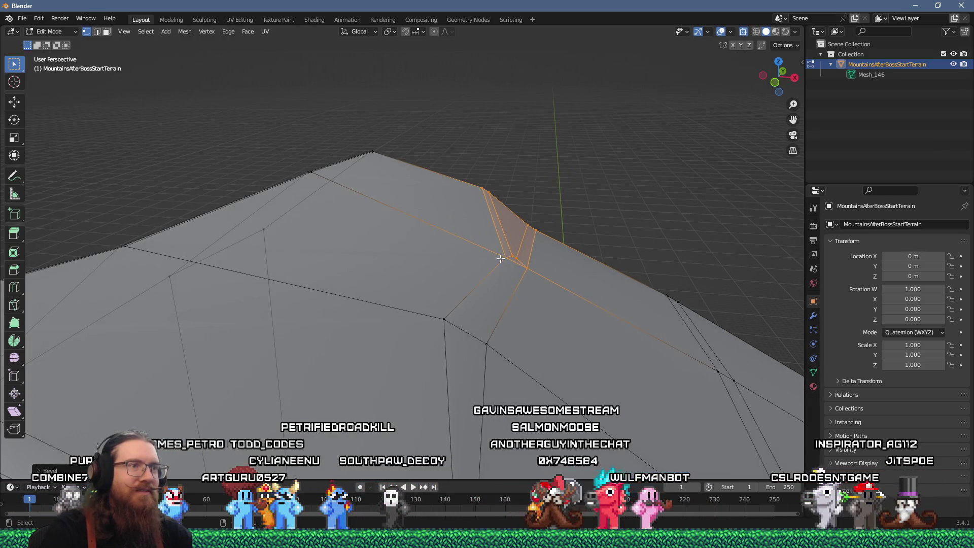
left_click_drag(482, 248, 524, 280)
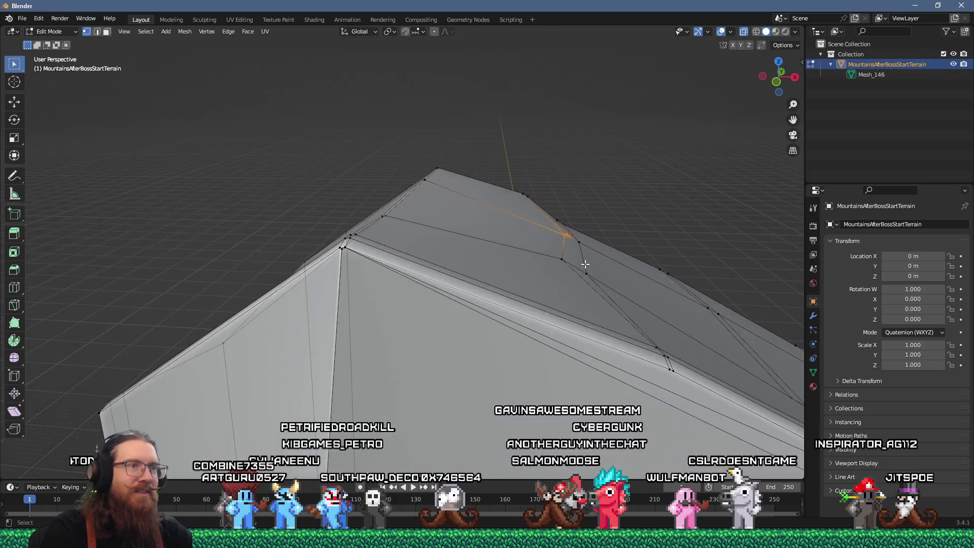
scroll(561, 272, "down", 4)
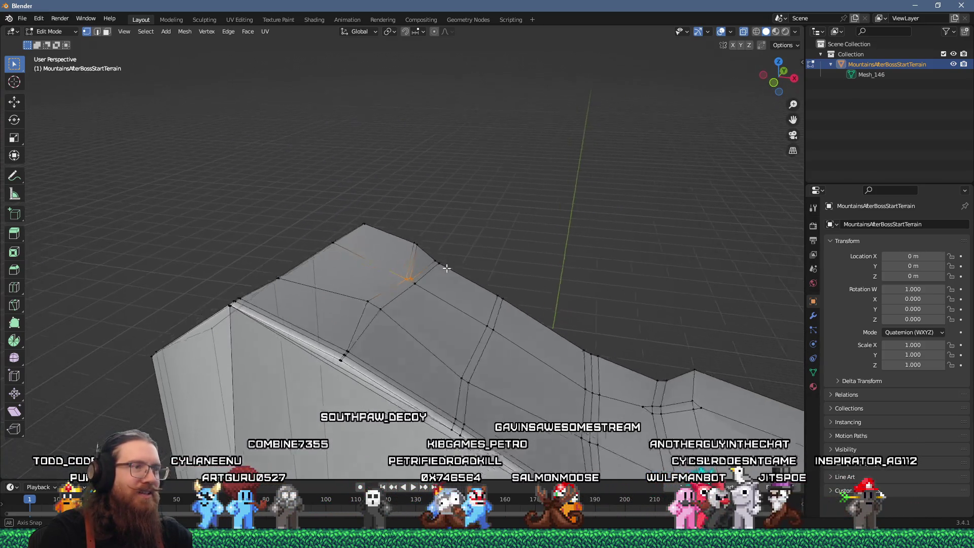
left_click_drag(510, 272, 425, 252)
mouse_move(425, 252)
left_mouse_down()
mouse_move(425, 226)
mouse_move(391, 226)
mouse_move(433, 241)
mouse_move(417, 246)
mouse_move(471, 320)
left_mouse_up()
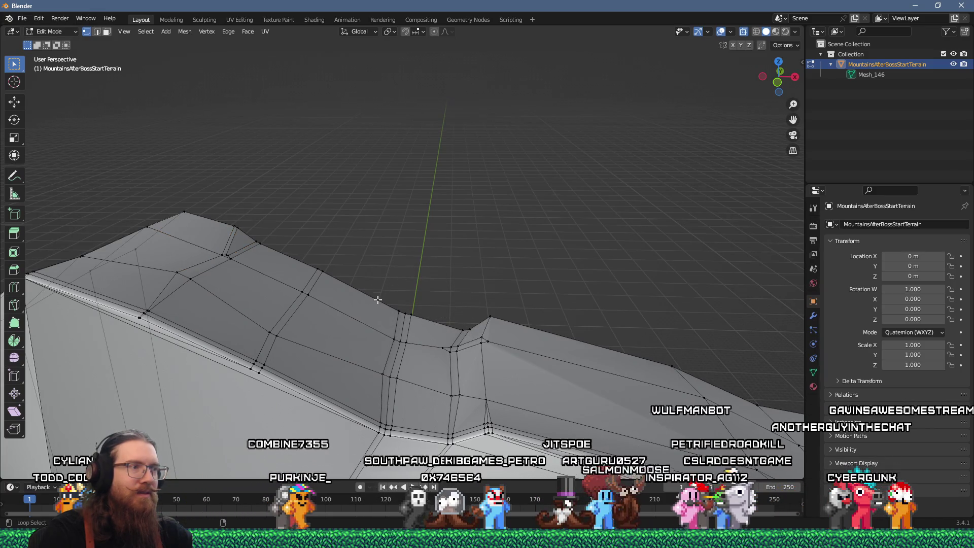
Step: Raise the ridge edges, then lower the dip edges along Z to deepen the crest notch
key("g")
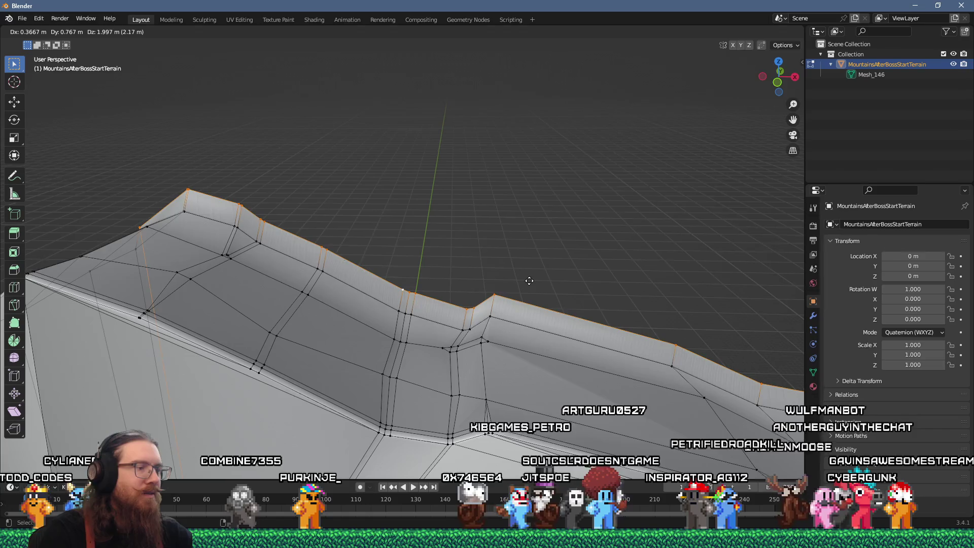
left_click(559, 258)
left_click_drag(389, 247, 477, 298)
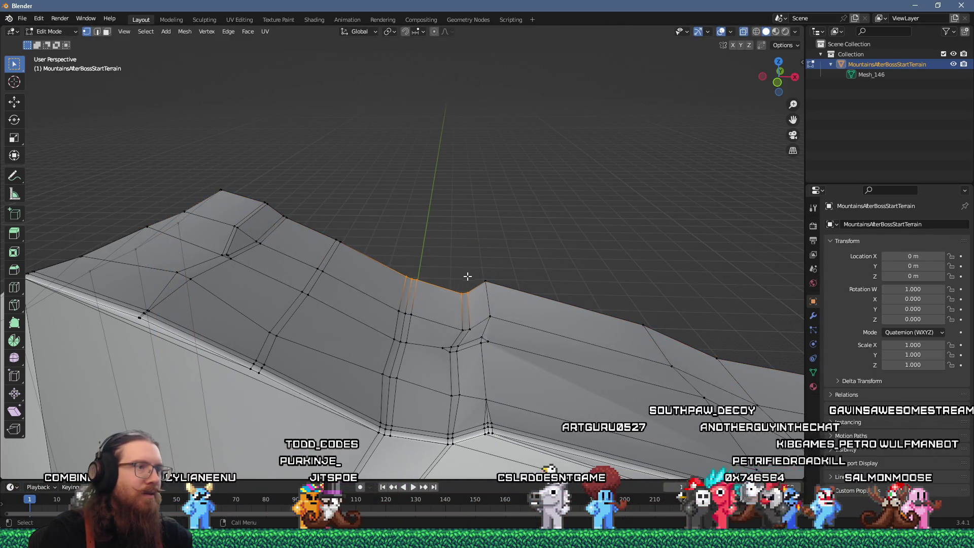
key("g")
key("z")
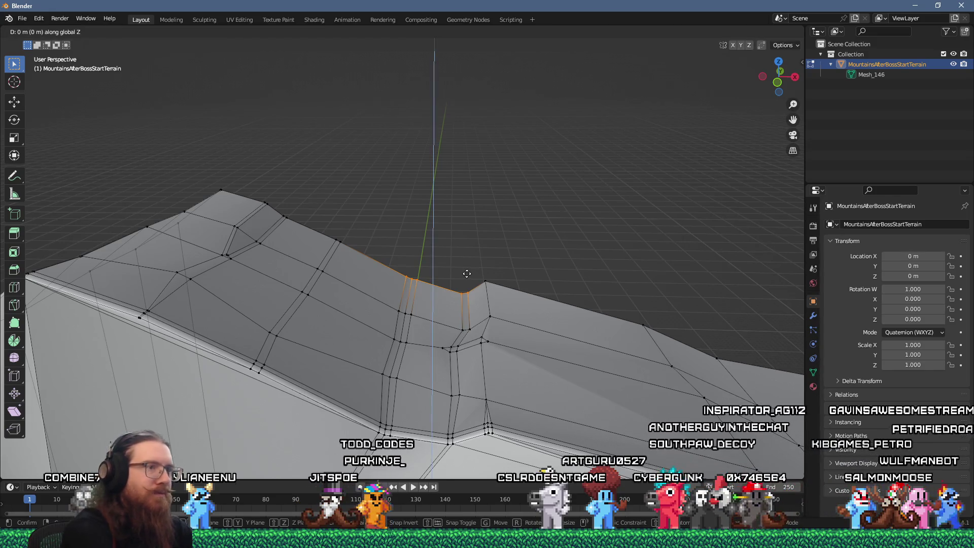
left_click(468, 303)
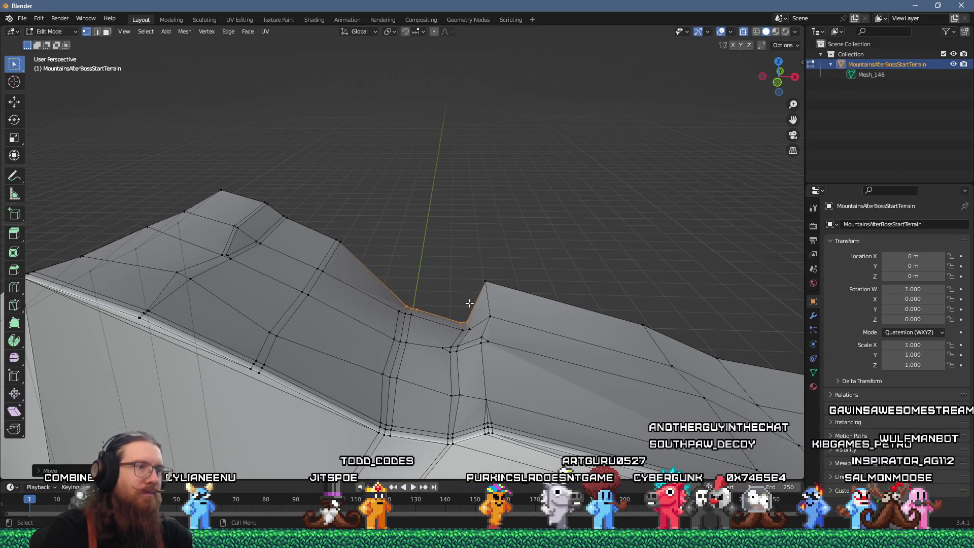
Step: Merge the two doubled vertices at the notch's far side at their centre
scroll(482, 294, "up", 2)
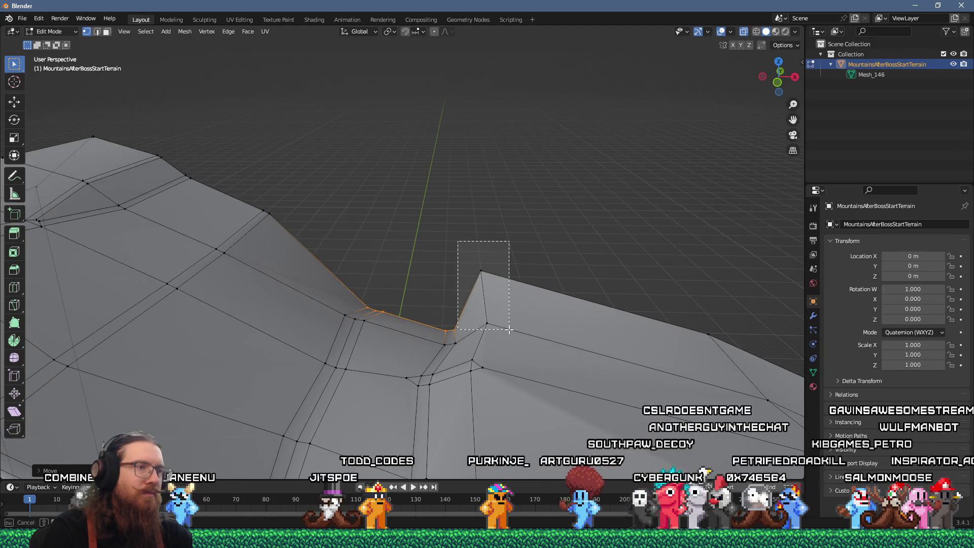
left_click_drag(510, 329, 516, 326)
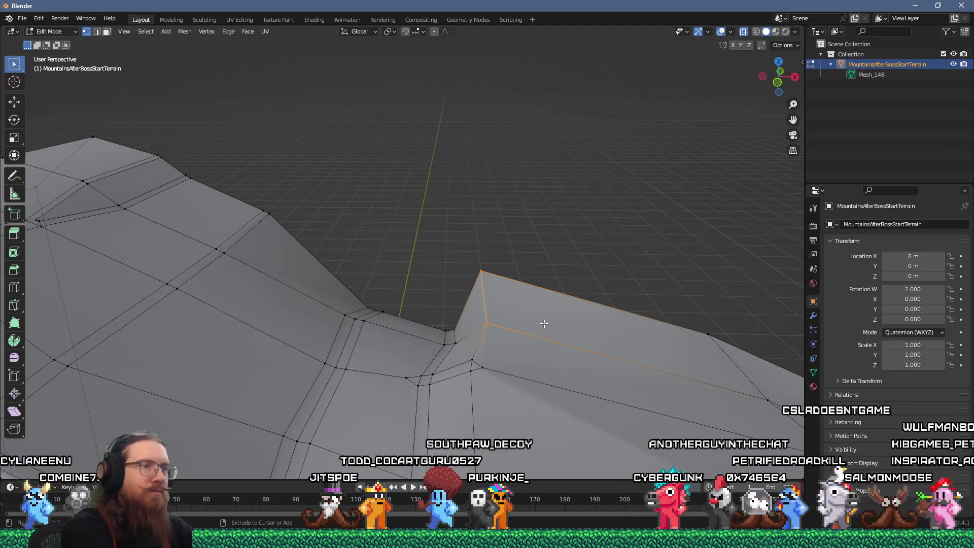
key("ctrl+b")
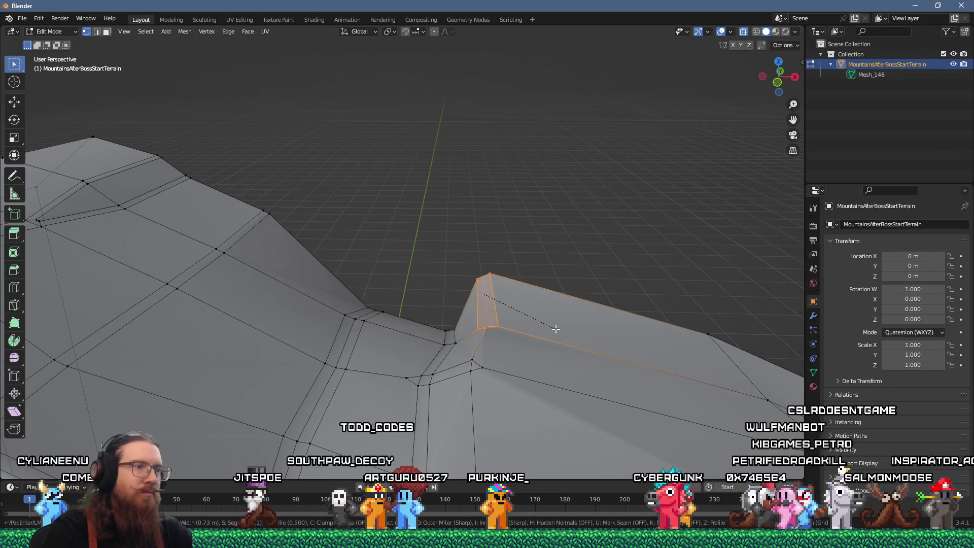
left_click(471, 358, "shift")
key("m")
left_click(482, 359)
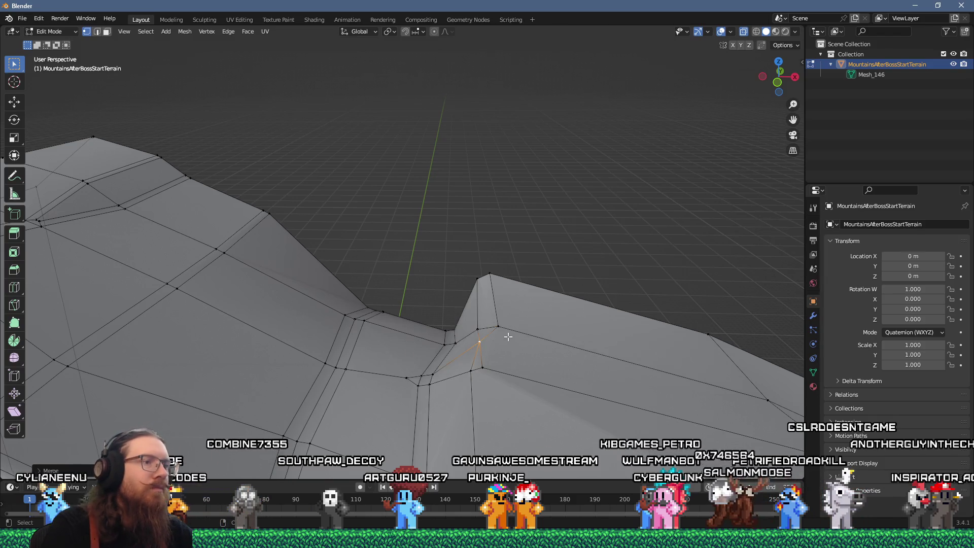
Step: Bevel the edges of the peak beside the notch into another narrow strip
left_click_drag(498, 314, 502, 332)
key("ctrl+b")
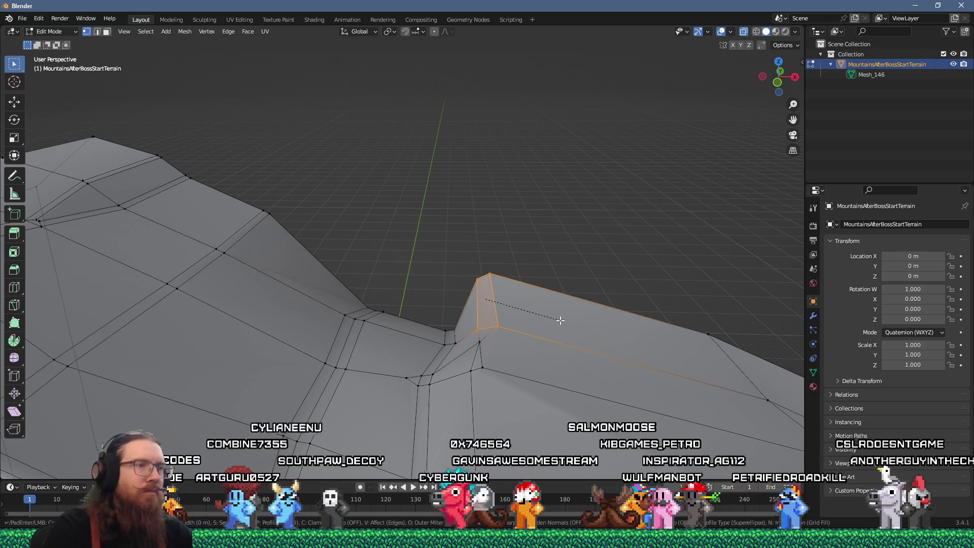
left_click(559, 320)
left_click(557, 281)
mouse_move(507, 313)
left_mouse_down()
mouse_move(550, 274)
mouse_move(457, 291)
mouse_move(228, 284)
mouse_move(410, 329)
mouse_move(504, 306)
mouse_move(526, 289)
left_mouse_up()
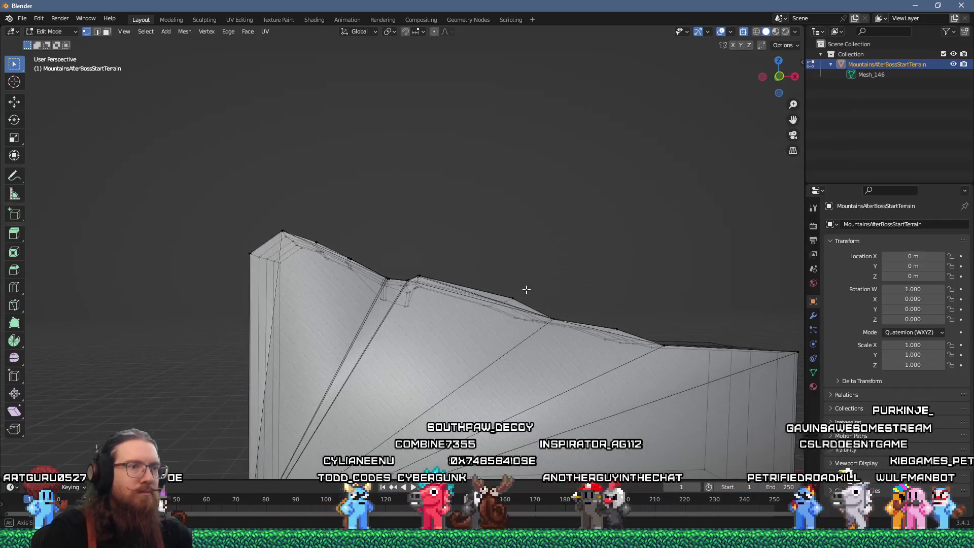